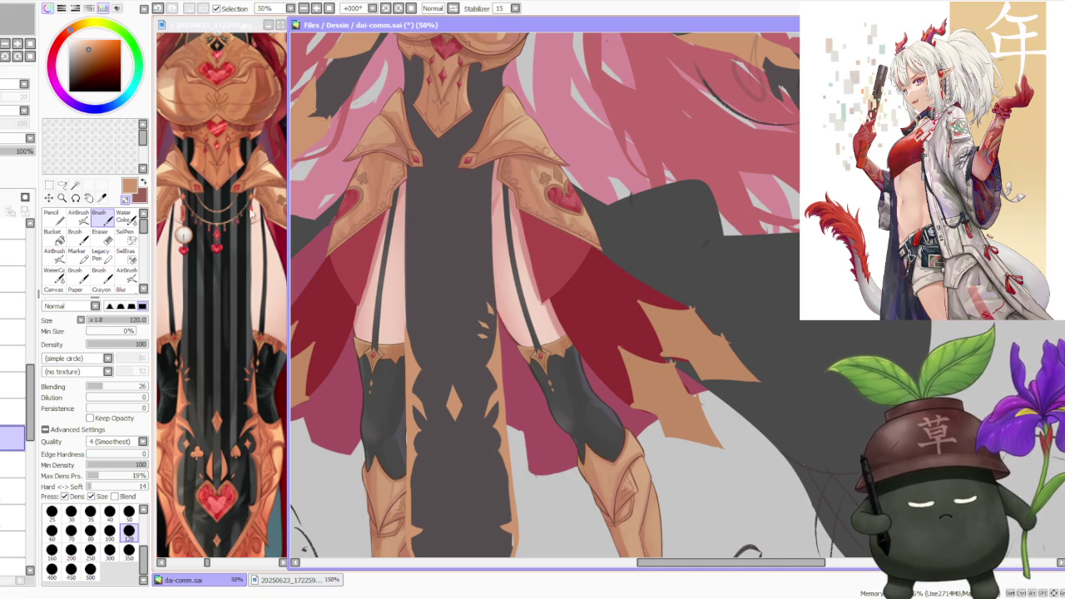
- Lasso-select a small gold shape on the dark panel, then clear the selection
key("l")
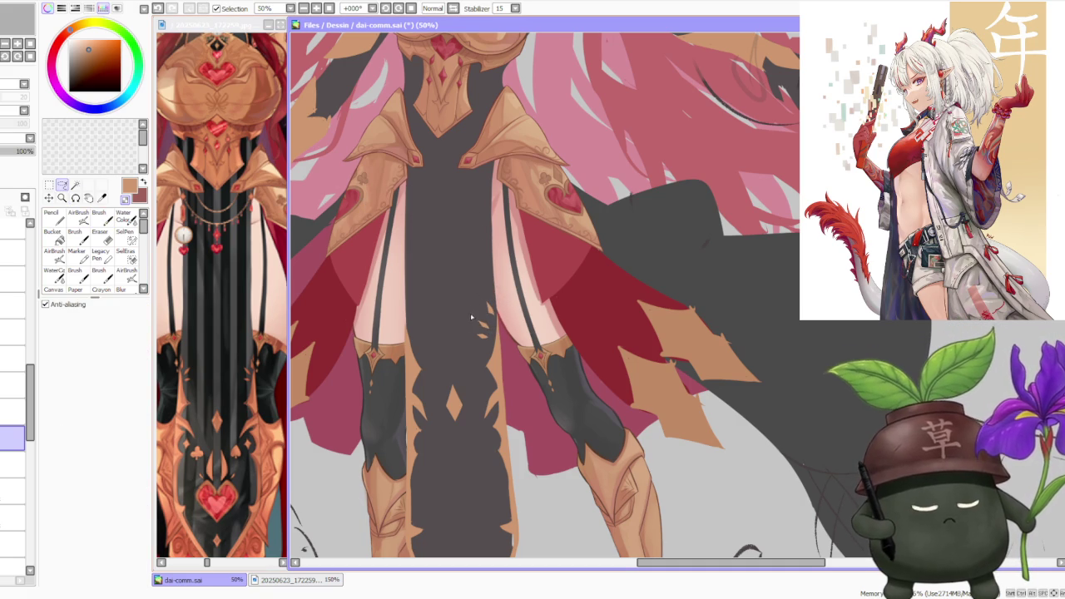
left_click_drag(489, 344, 490, 332)
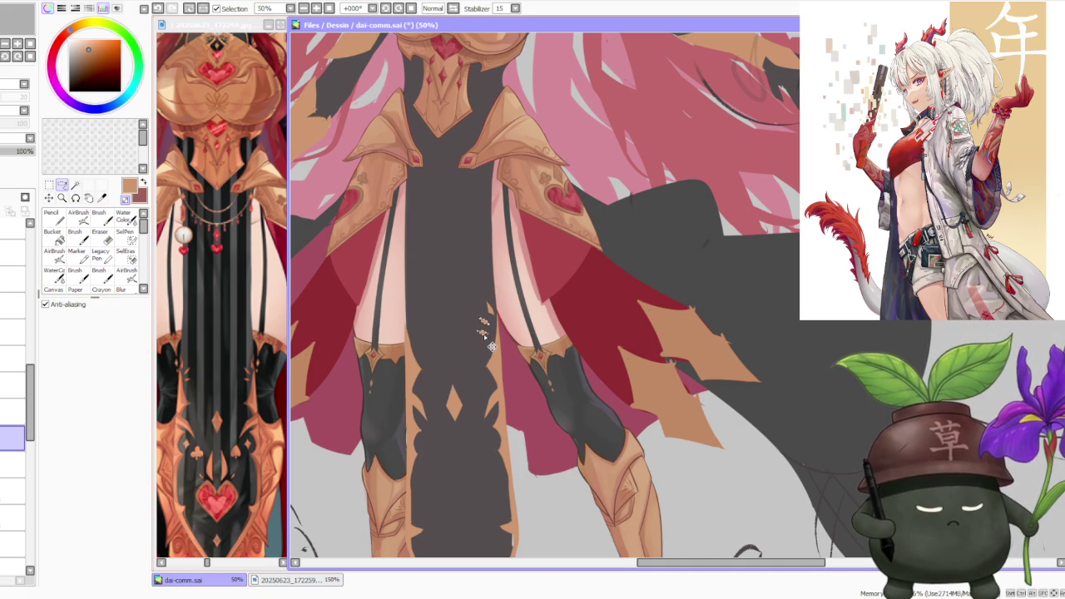
key("ctrl+d")
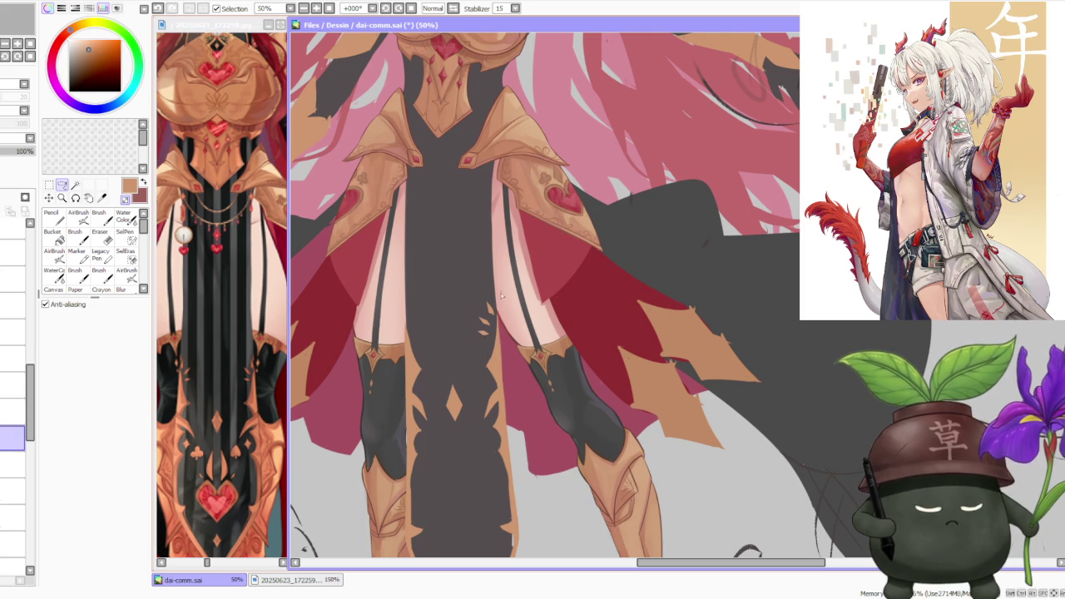
scroll(499, 301, "up", 2)
scroll(433, 250, "down", 1)
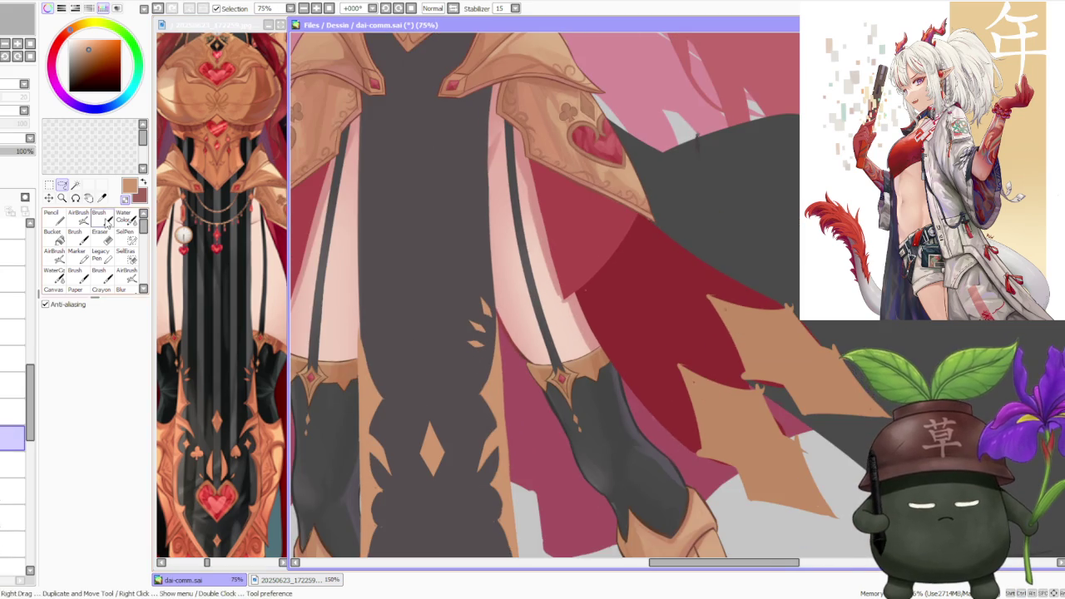
- Touch up the gold notches on the right side of the panel with the Brush
key("b")
scroll(480, 277, "up", 1)
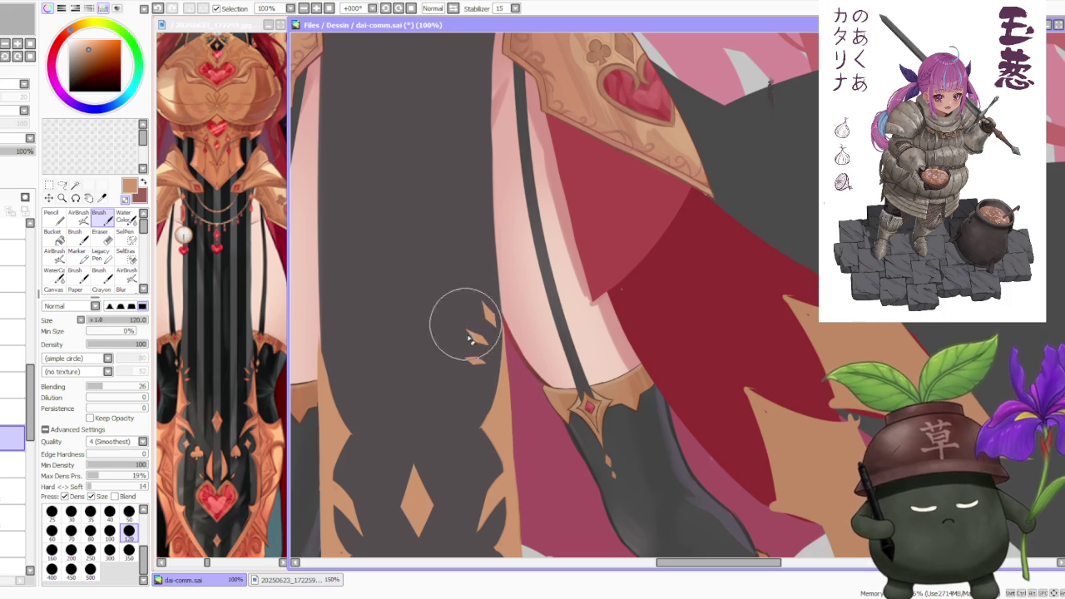
scroll(460, 303, "down", 3)
scroll(460, 307, "up", 3)
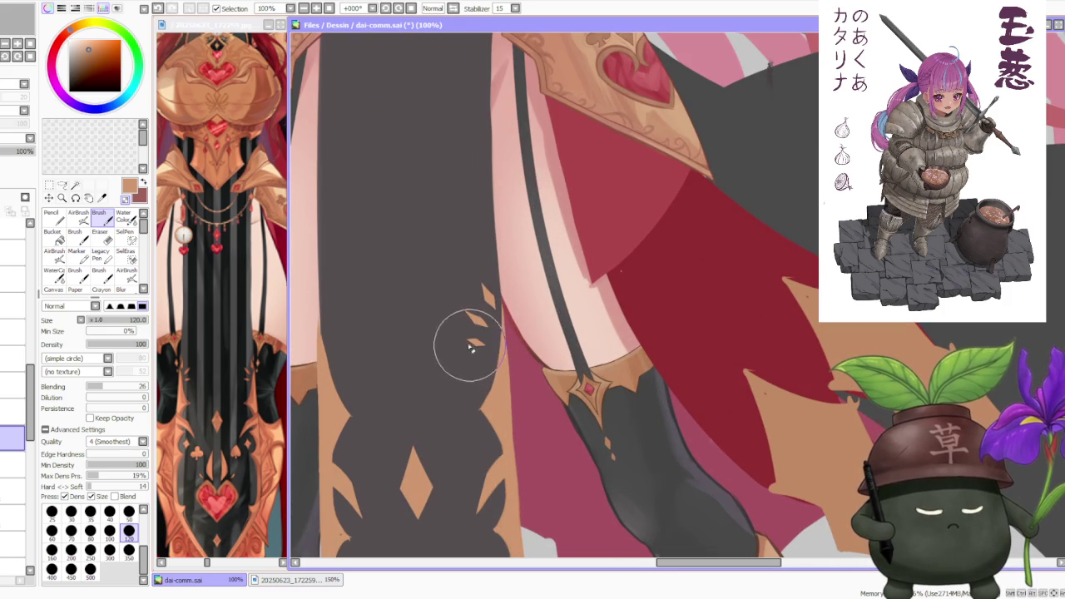
scroll(545, 268, "down", 3)
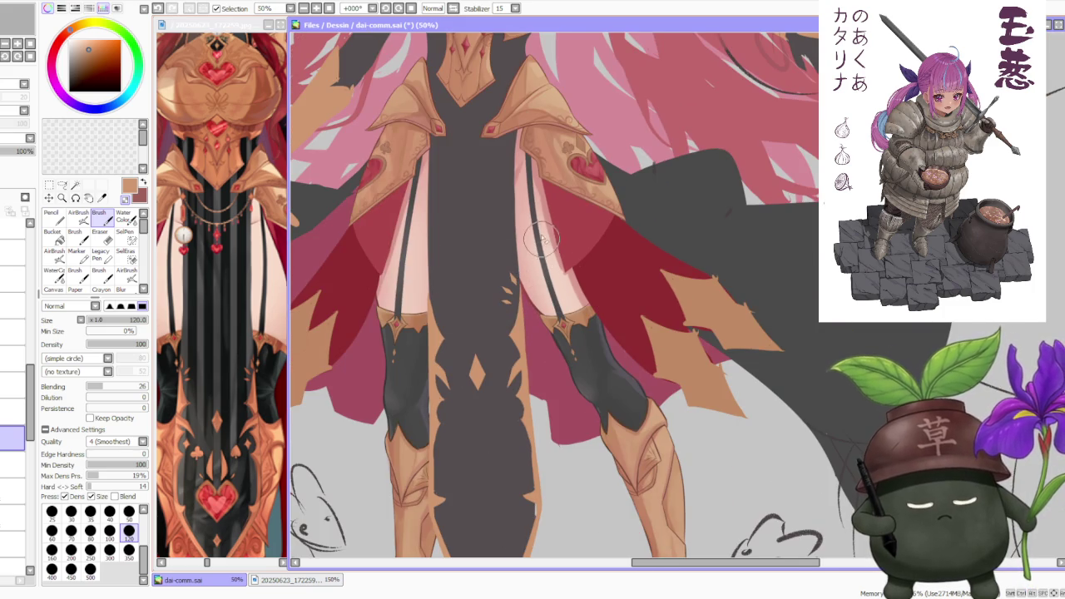
scroll(533, 254, "up", 1)
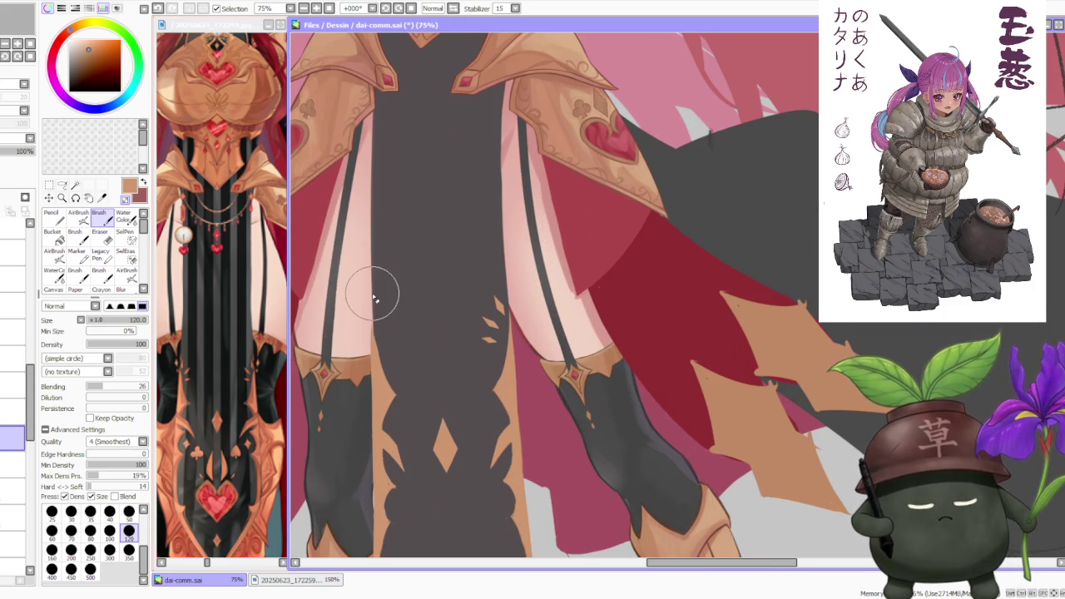
- Draw a freehand Lasso selection around the gold notch cluster
left_click(63, 184)
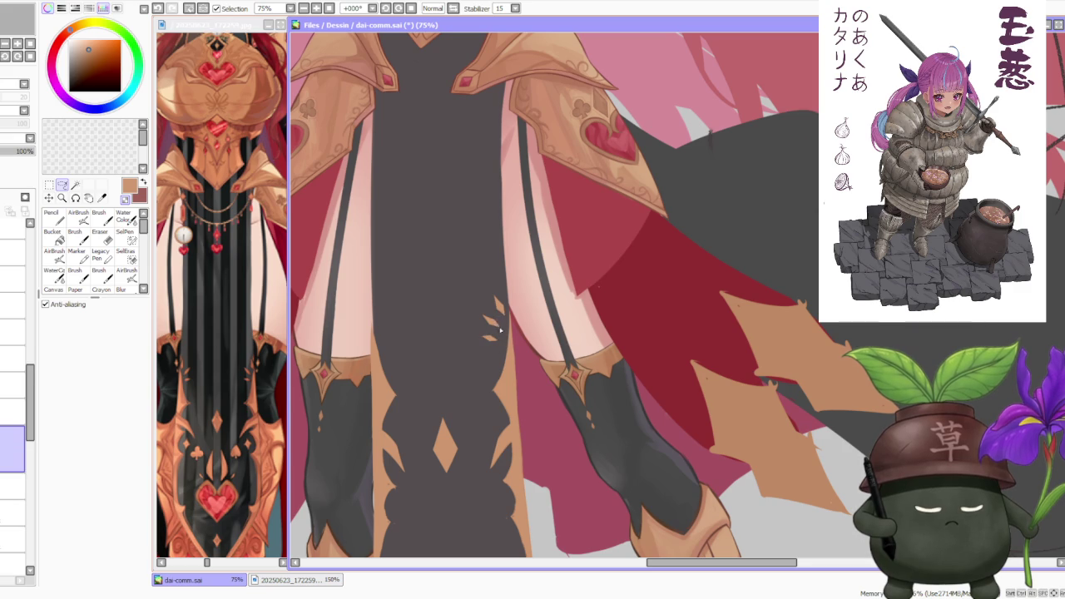
left_click_drag(502, 278, 483, 292)
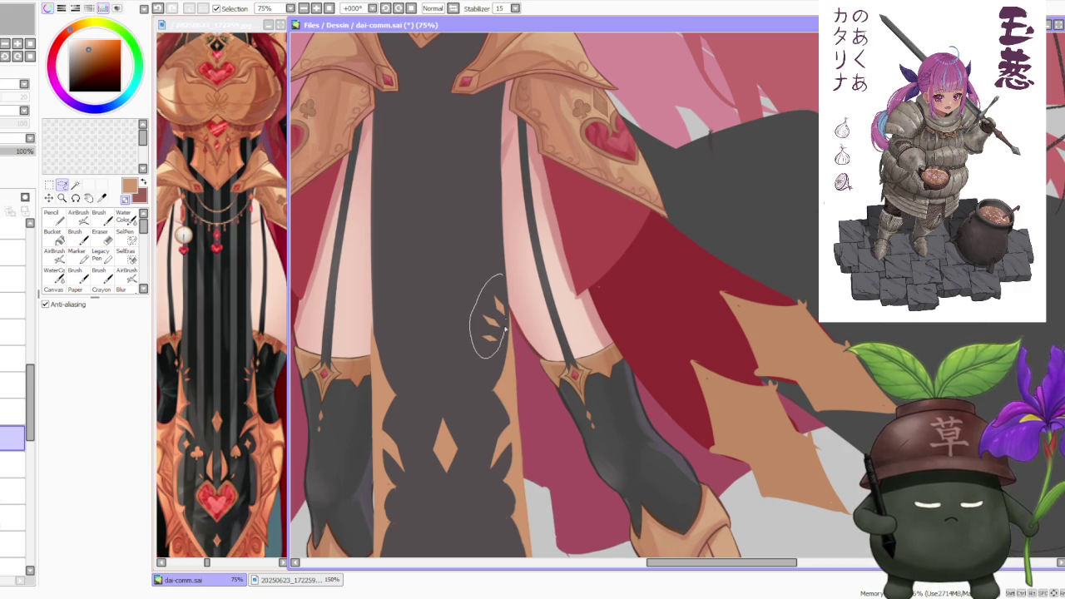
left_click_drag(504, 330, 504, 297)
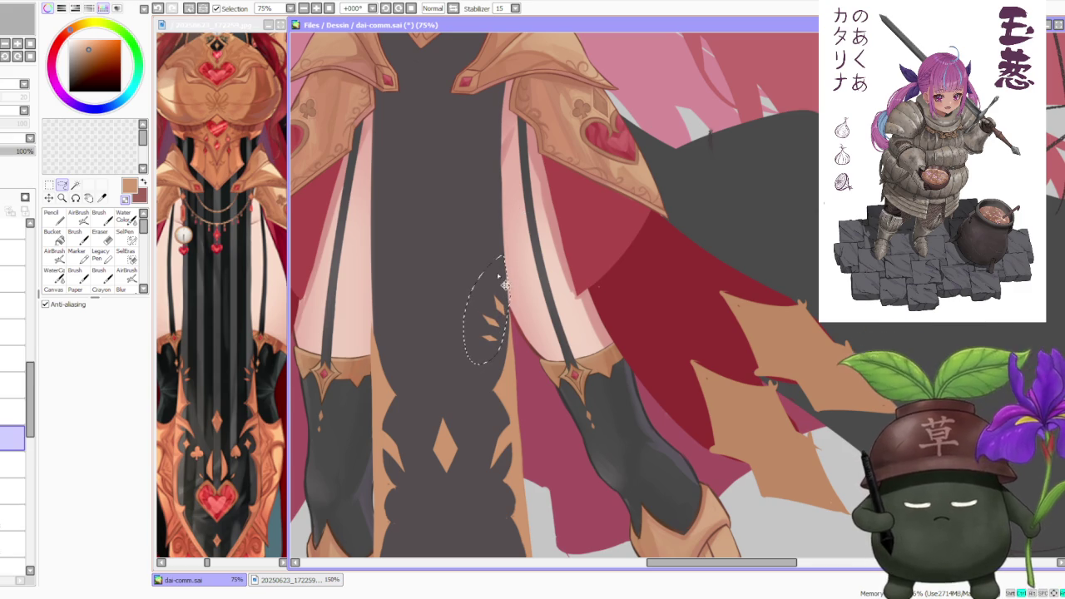
- Flip the notch cluster horizontally, move it to the panel's left side, and tilt it slightly
key("ctrl+t")
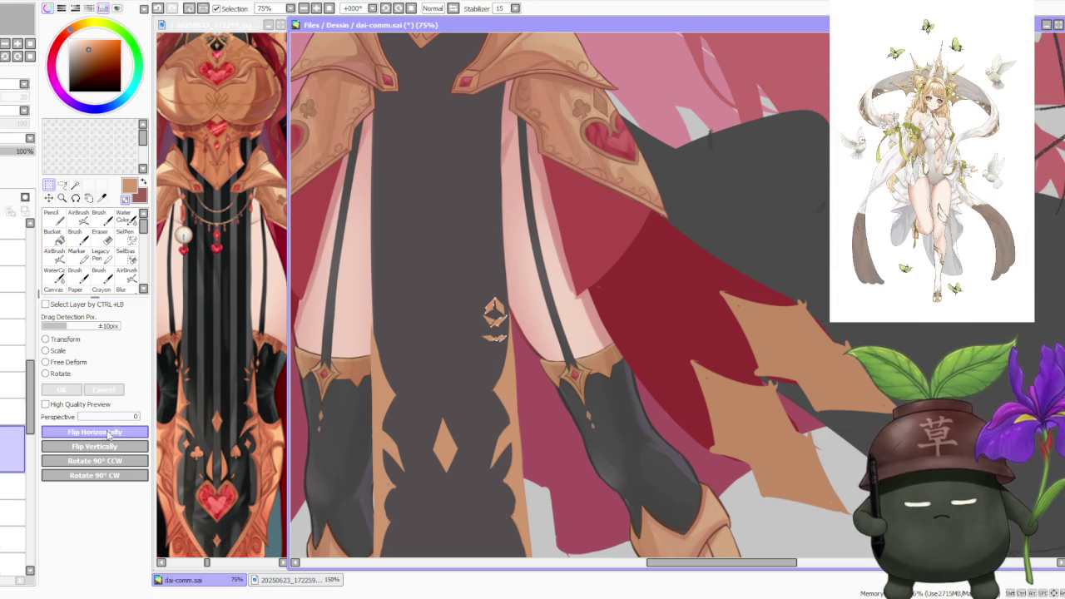
left_click(46, 374)
mouse_move(490, 318)
left_mouse_down()
mouse_move(384, 327)
mouse_move(395, 342)
left_mouse_up()
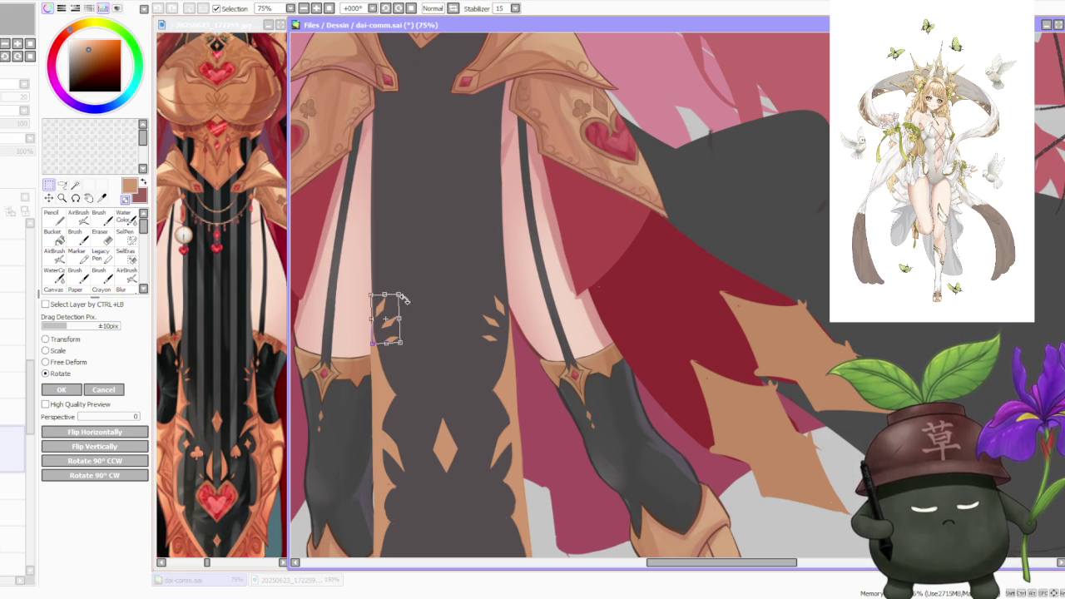
left_click_drag(388, 337, 387, 341)
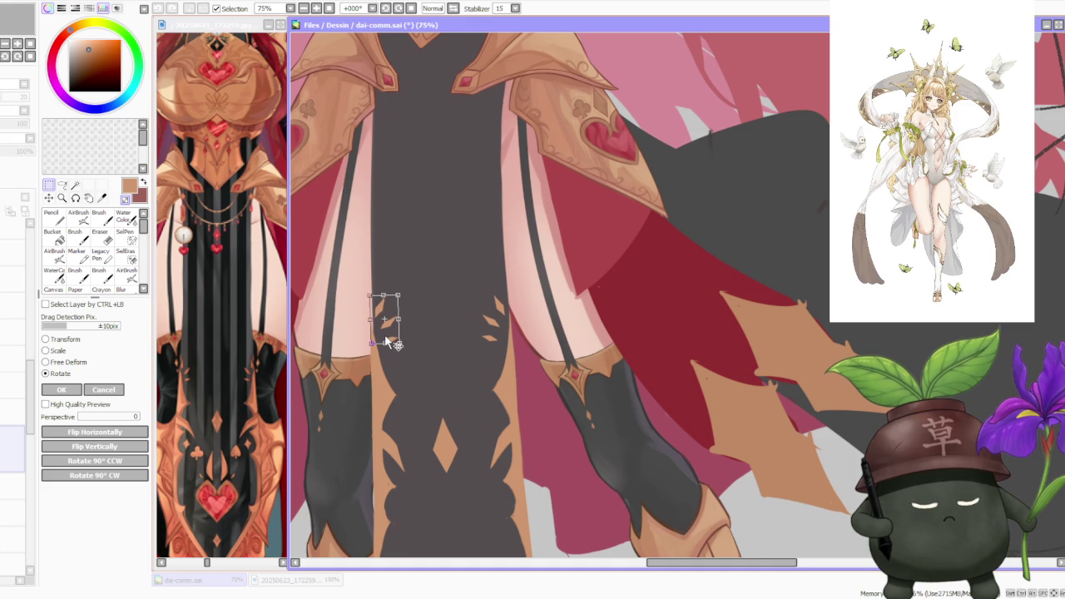
left_click(78, 393)
- Select the small gold diamond in the panel's middle and move it slightly up
scroll(483, 320, "down", 3)
scroll(482, 320, "down", 2)
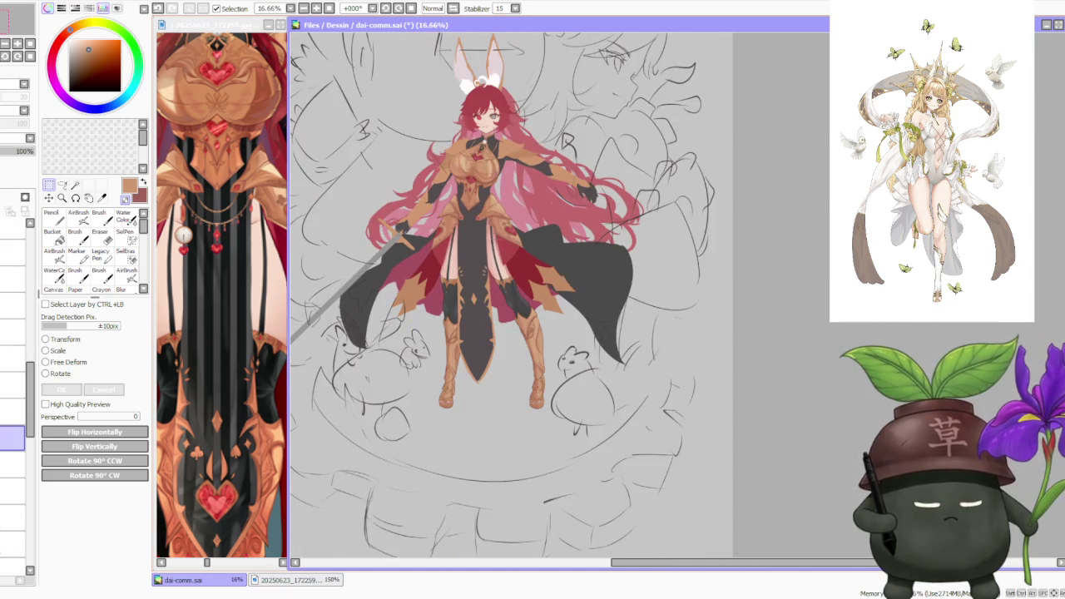
scroll(491, 204, "up", 1)
scroll(491, 204, "up", 1)
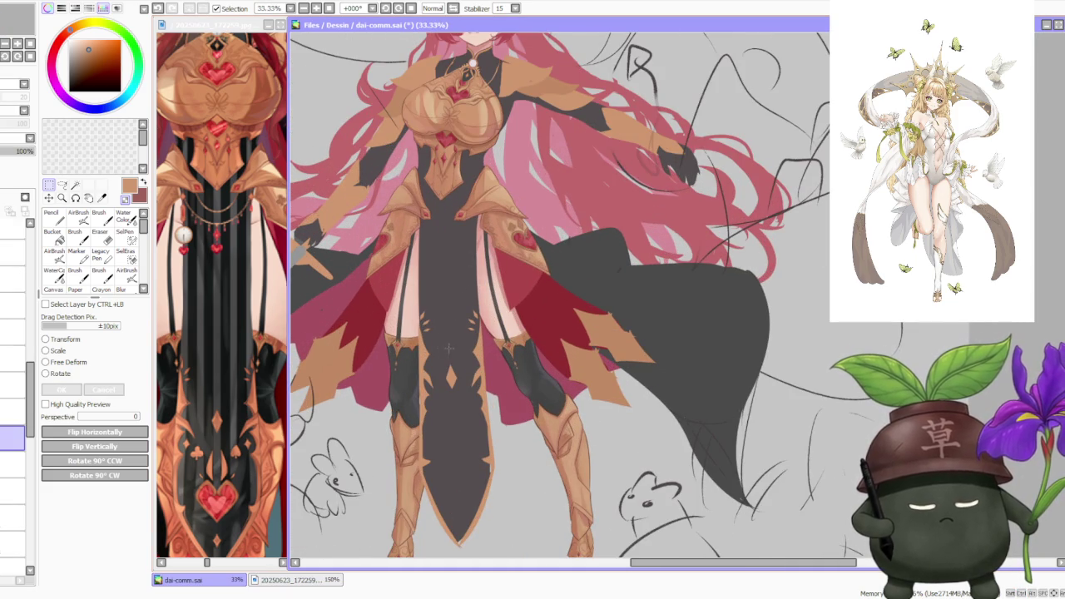
left_click_drag(460, 401, 460, 401)
scroll(460, 401, "up", 1)
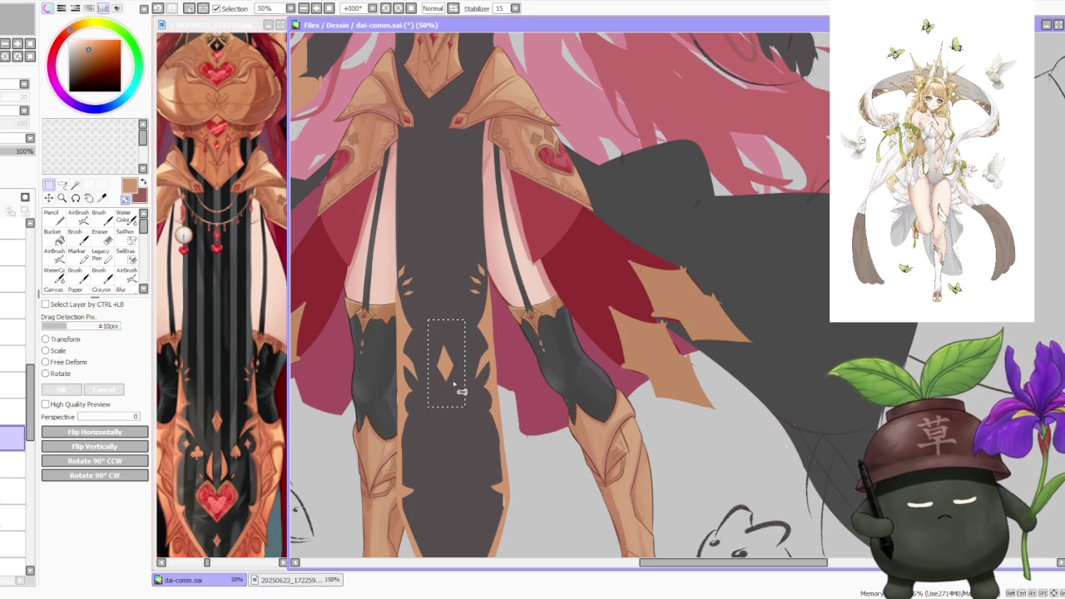
left_click_drag(454, 382, 454, 376)
scroll(462, 374, "down", 2)
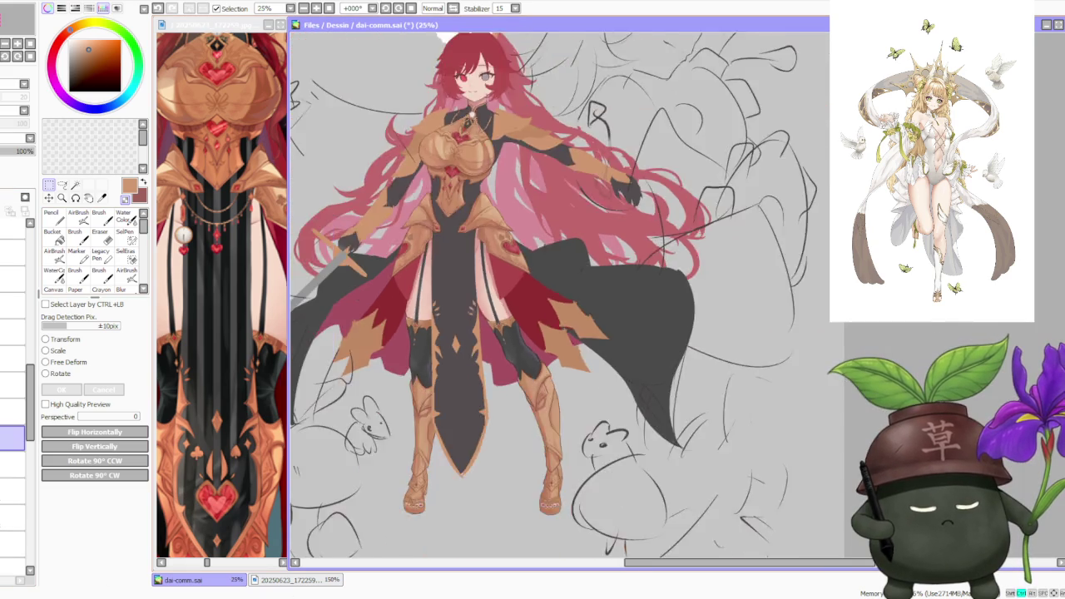
scroll(464, 362, "down", 1)
scroll(467, 352, "up", 3)
key("b")
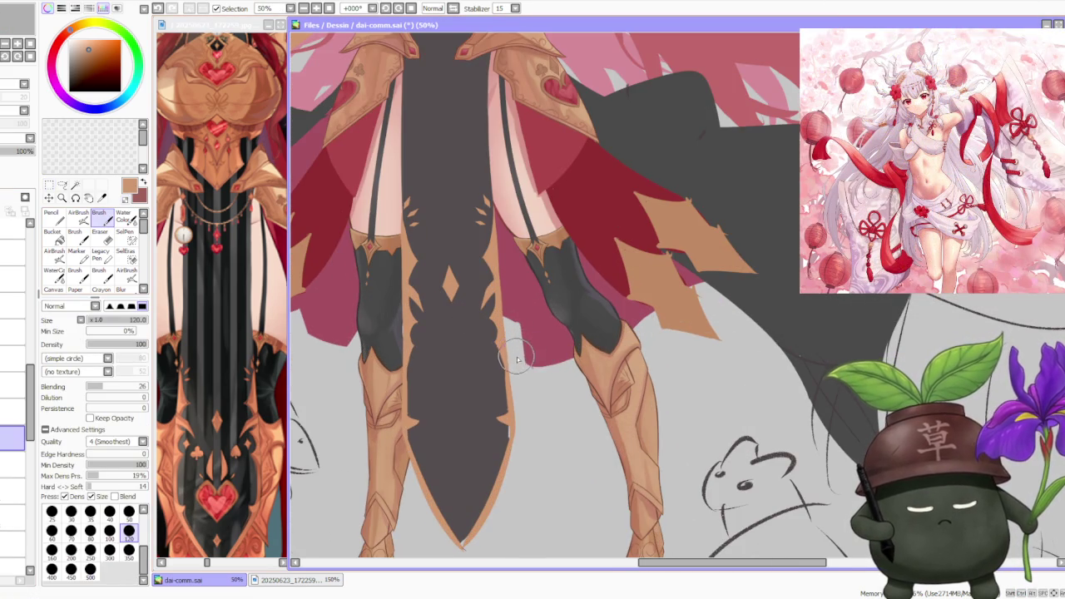
- Undo the last stroke and set the brush to paint transparency
scroll(487, 312, "up", 1)
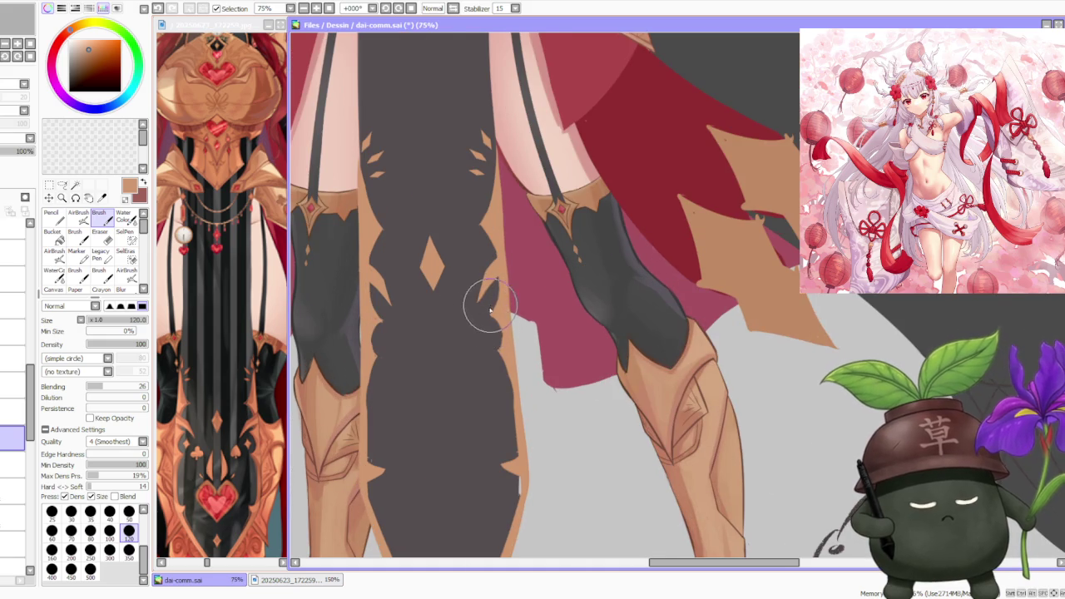
scroll(495, 313, "up", 1)
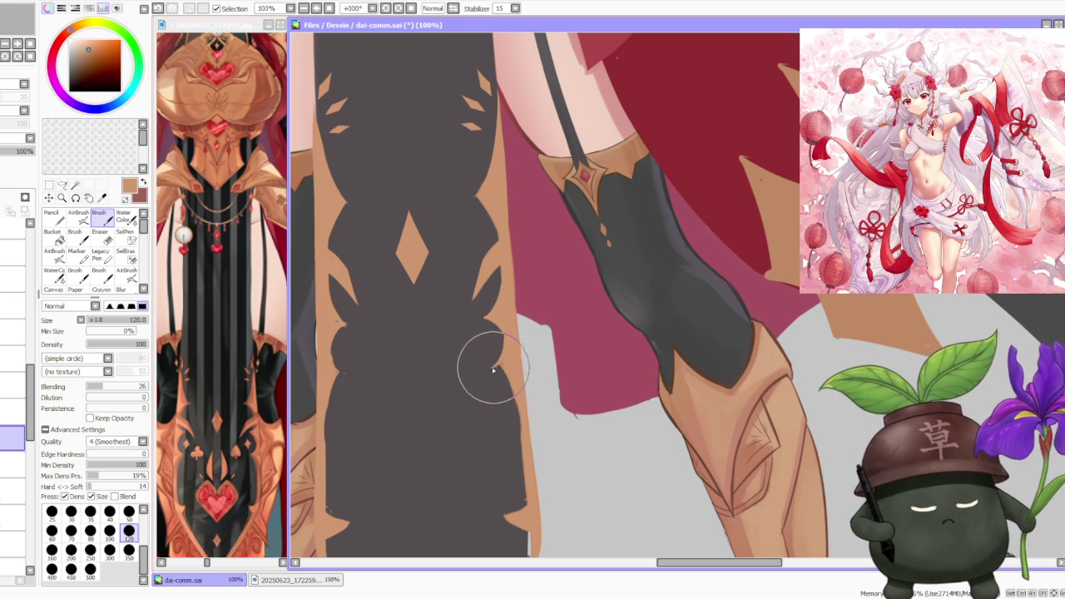
key("ctrl+z")
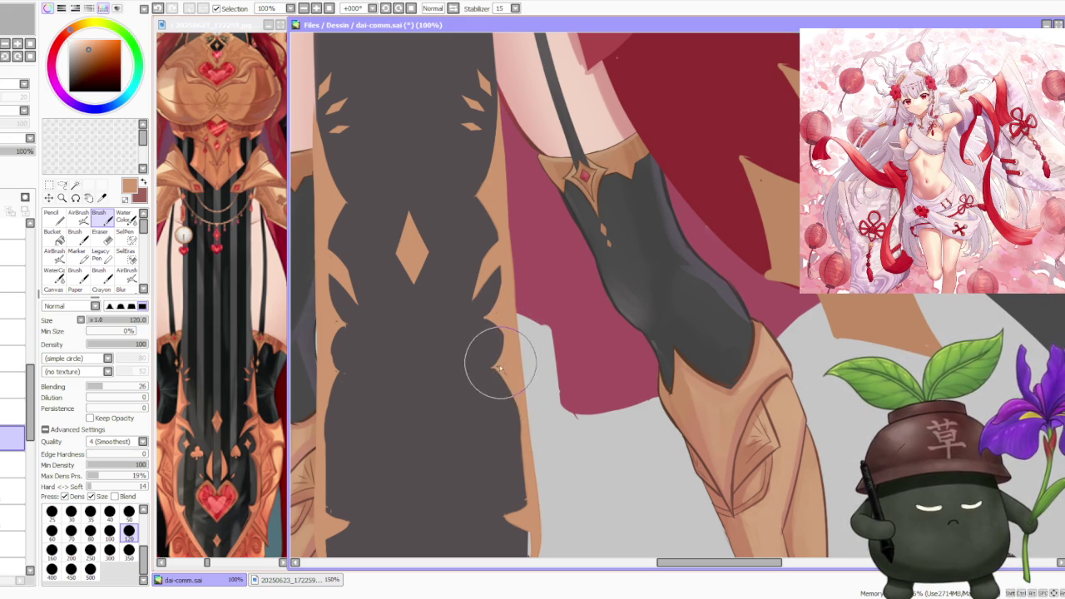
key("minus")
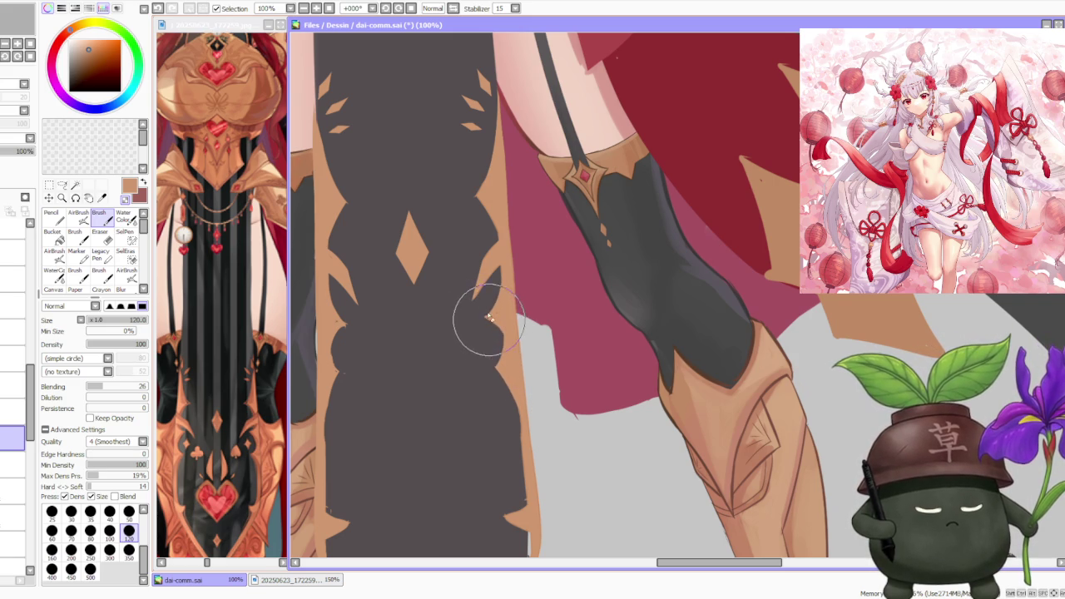
- Paint scalloped notch cut-outs down both lower edges of the dark panel
scroll(487, 295, "down", 3)
scroll(428, 292, "up", 3)
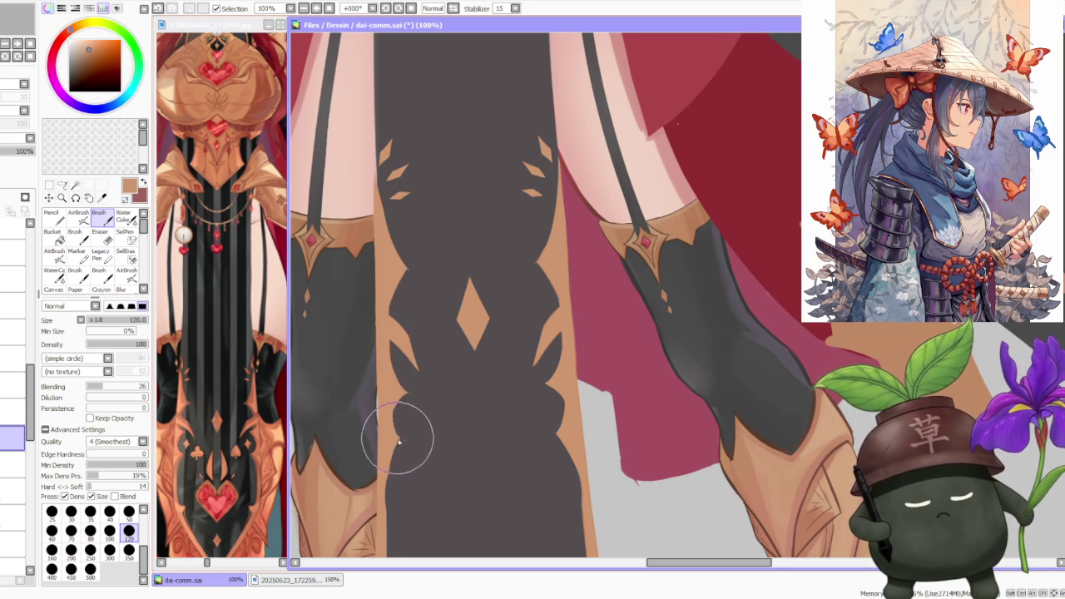
scroll(463, 366, "down", 2)
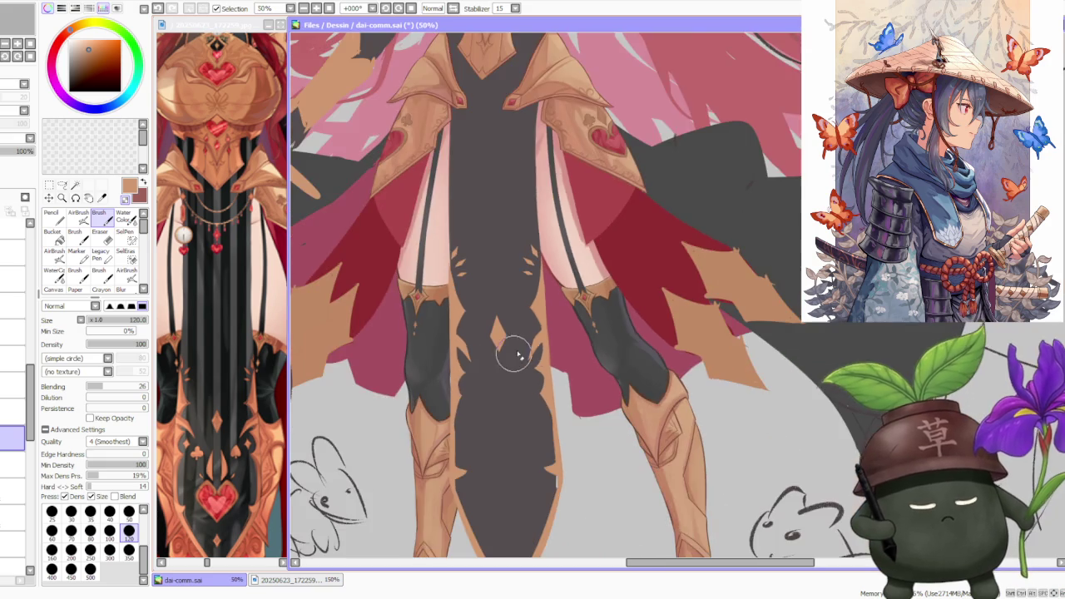
scroll(467, 404, "up", 1)
scroll(466, 404, "up", 1)
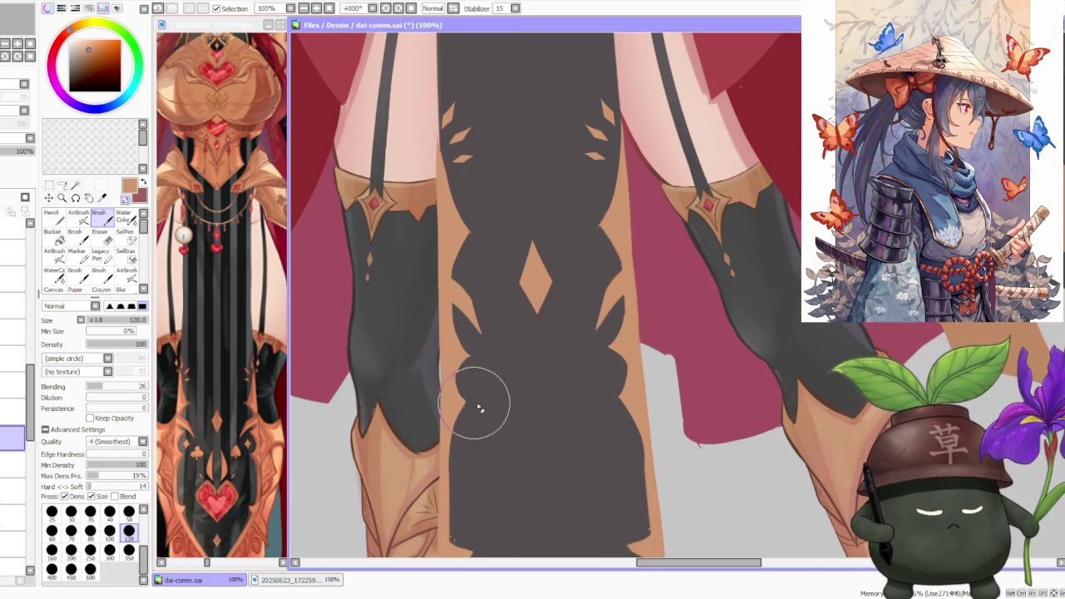
scroll(590, 309, "down", 2)
scroll(606, 312, "down", 2)
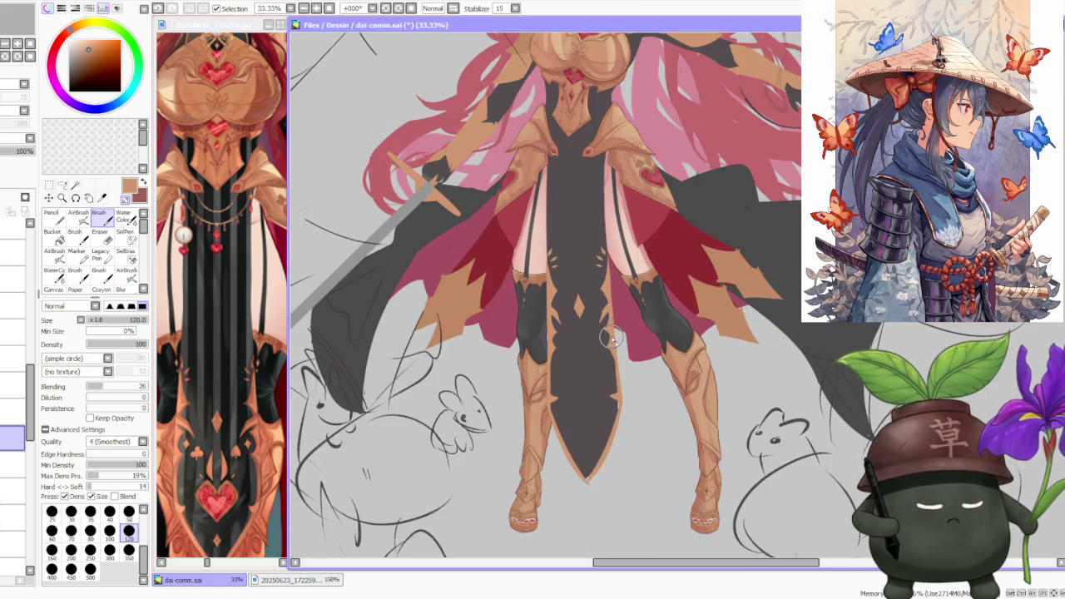
scroll(612, 338, "up", 1)
scroll(614, 366, "up", 2)
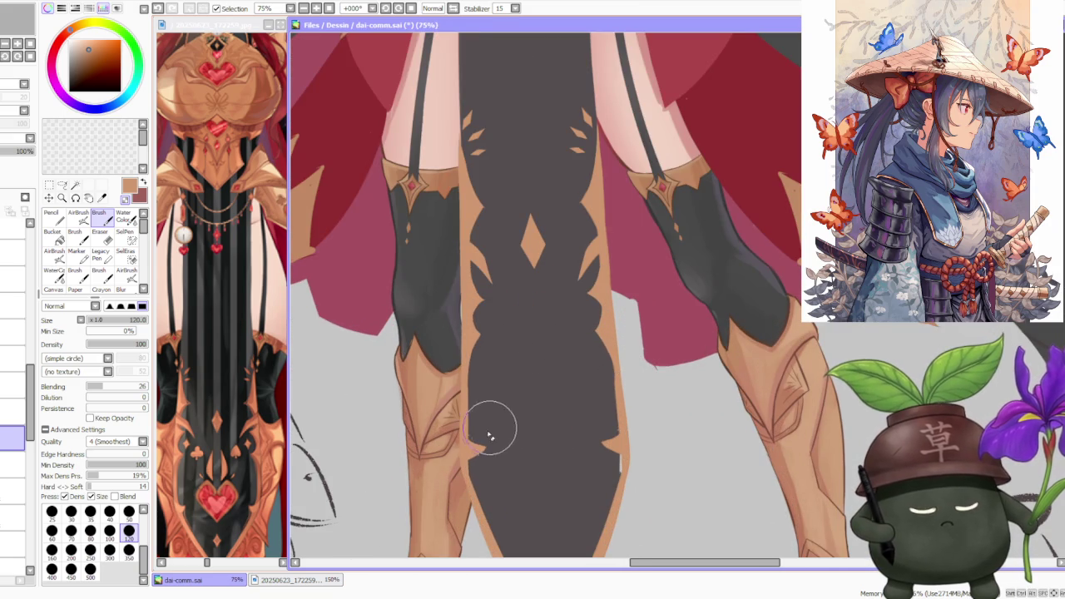
scroll(466, 441, "up", 1)
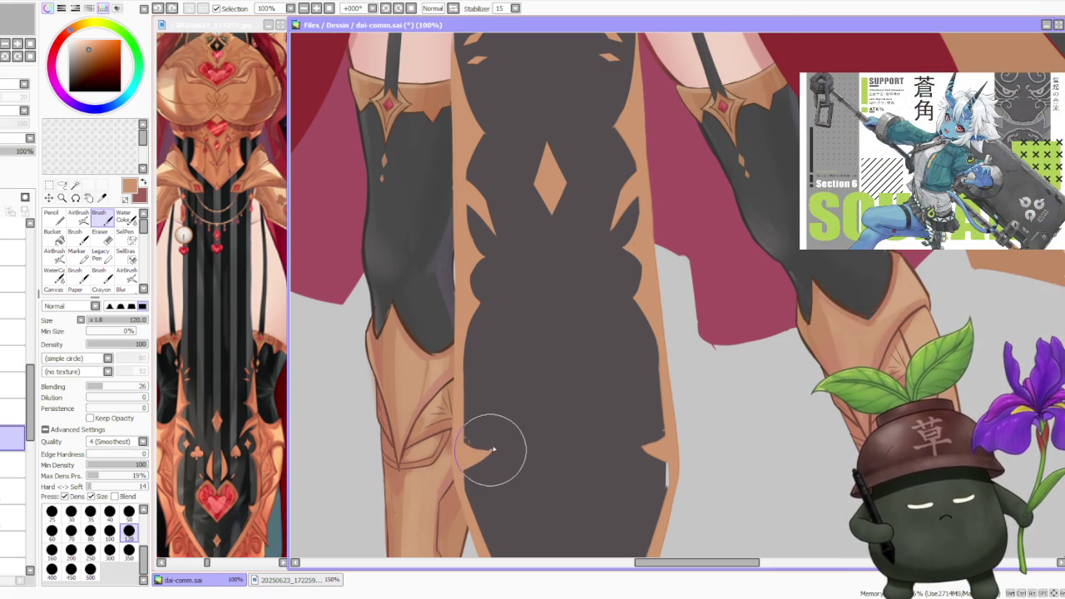
- Round out the lower-left gold notch and repaint the dark edge beside it
left_click_drag(488, 439, 466, 442)
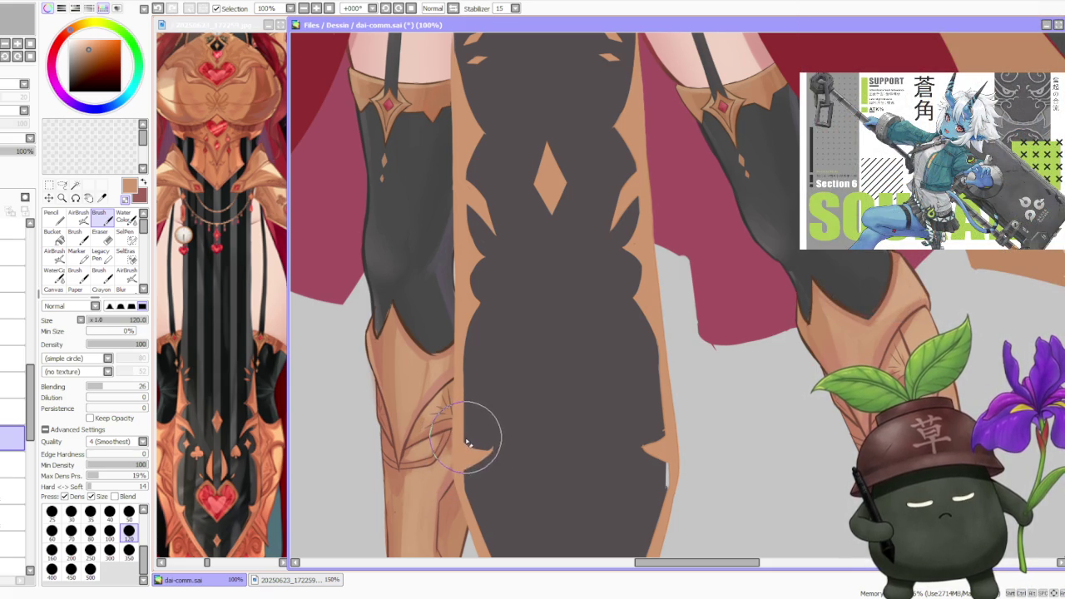
scroll(472, 435, "up", 4)
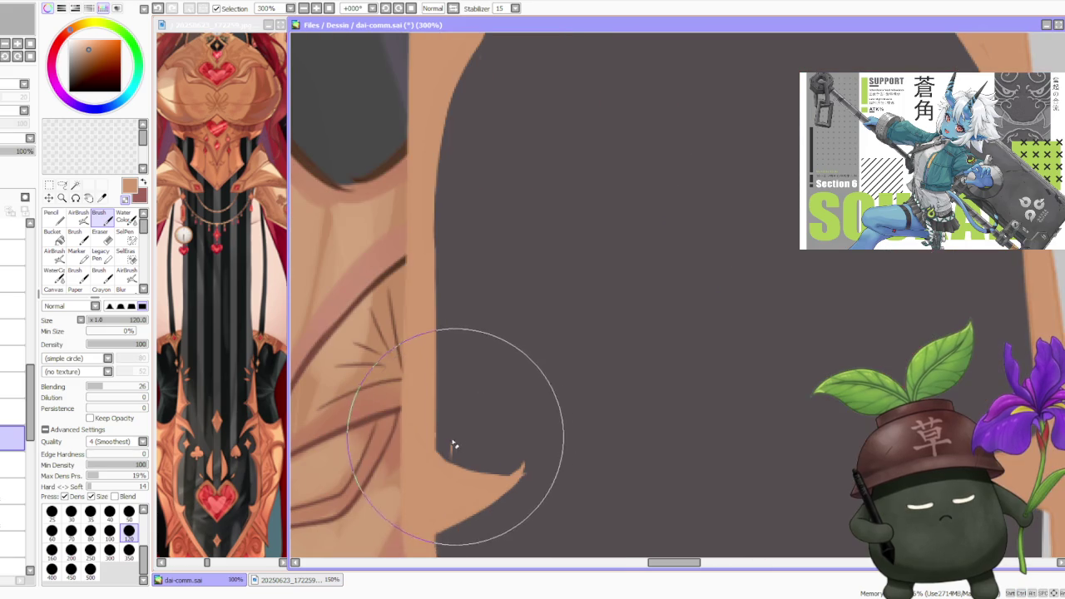
scroll(461, 447, "down", 2)
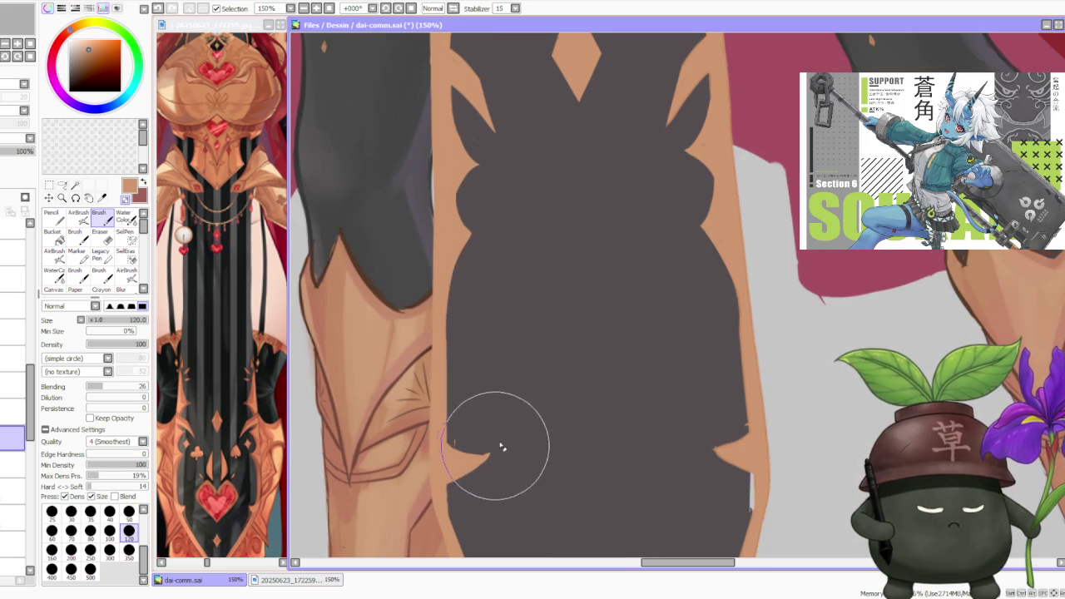
scroll(476, 445, "up", 1)
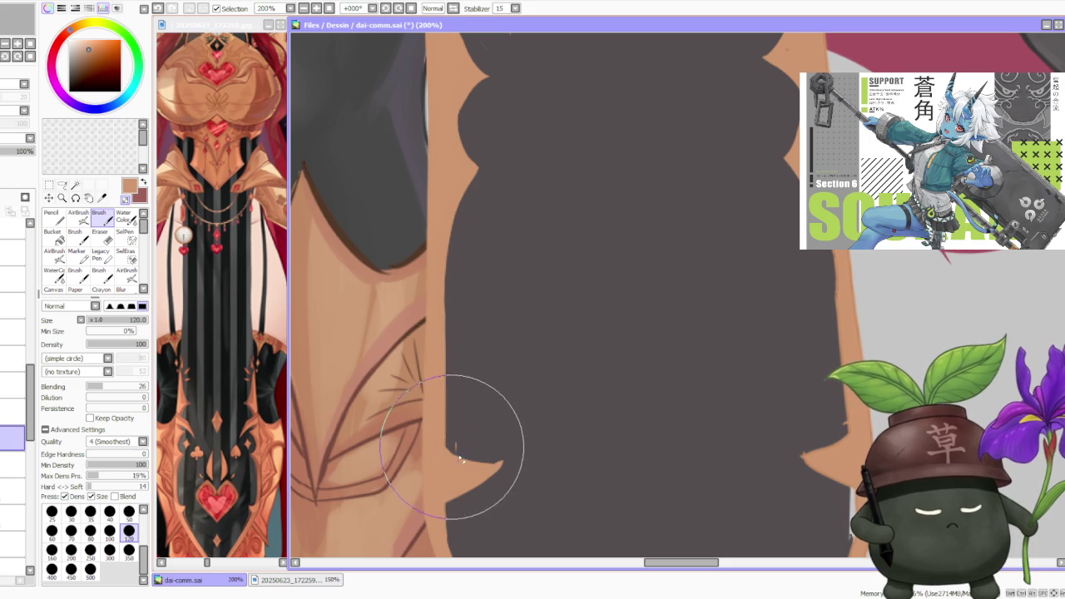
left_click_drag(456, 456, 501, 463)
scroll(507, 459, "down", 3)
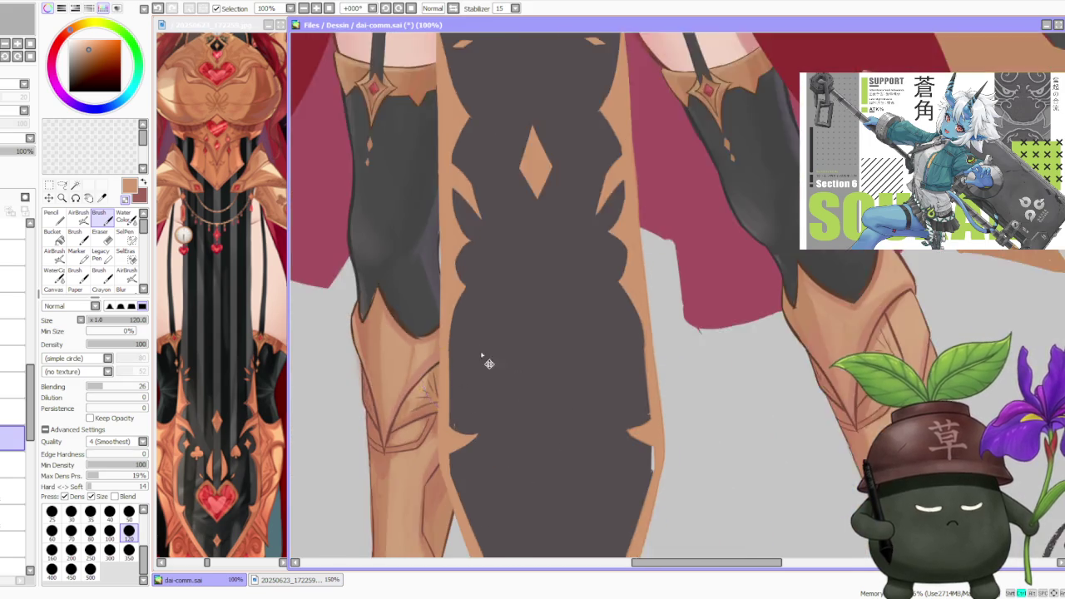
scroll(571, 399, "up", 2)
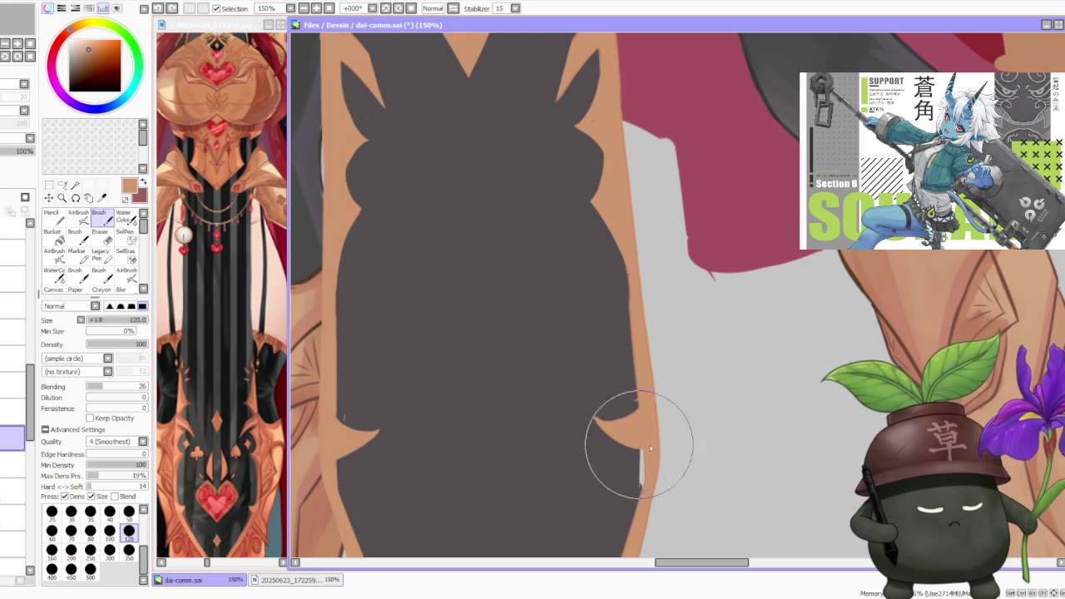
- Reshape the gold notch on the panel's right edge into a crisp curve
left_click_drag(596, 421, 624, 442)
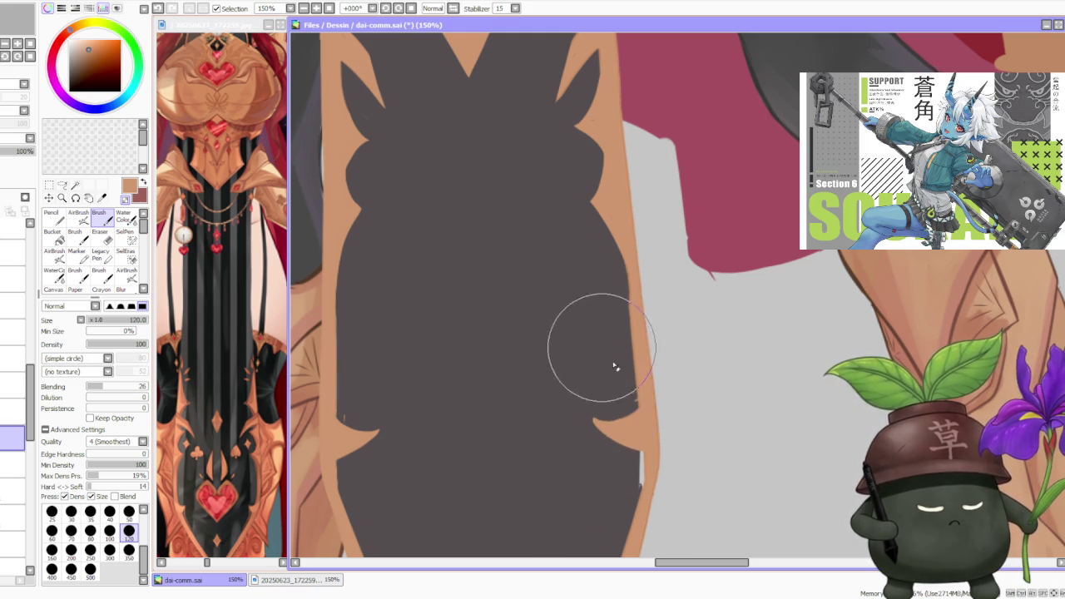
scroll(633, 385, "down", 3)
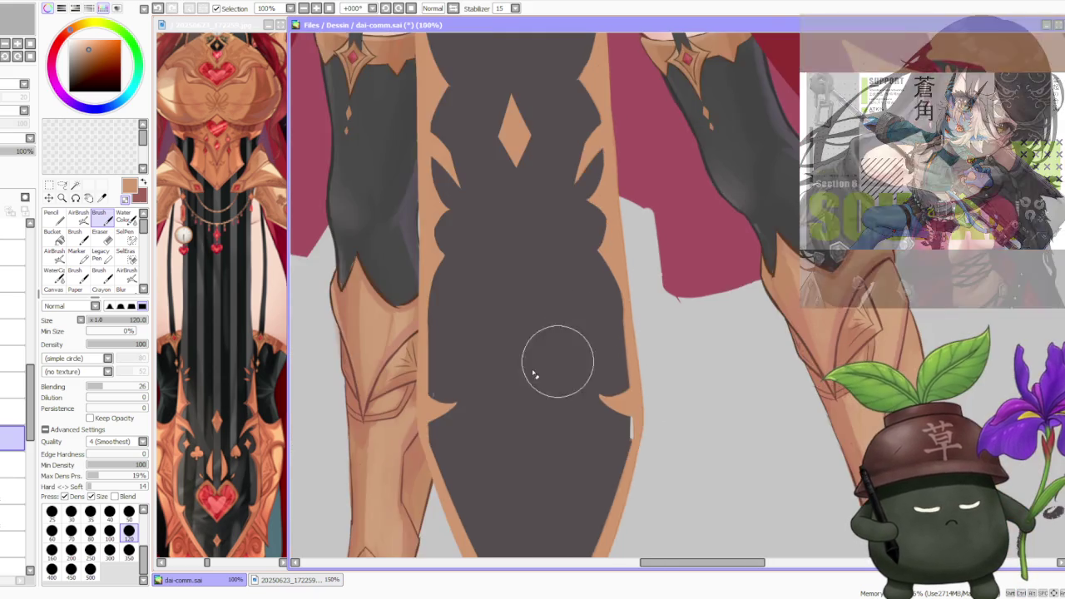
scroll(535, 373, "up", 3)
scroll(439, 397, "down", 3)
scroll(594, 302, "down", 1)
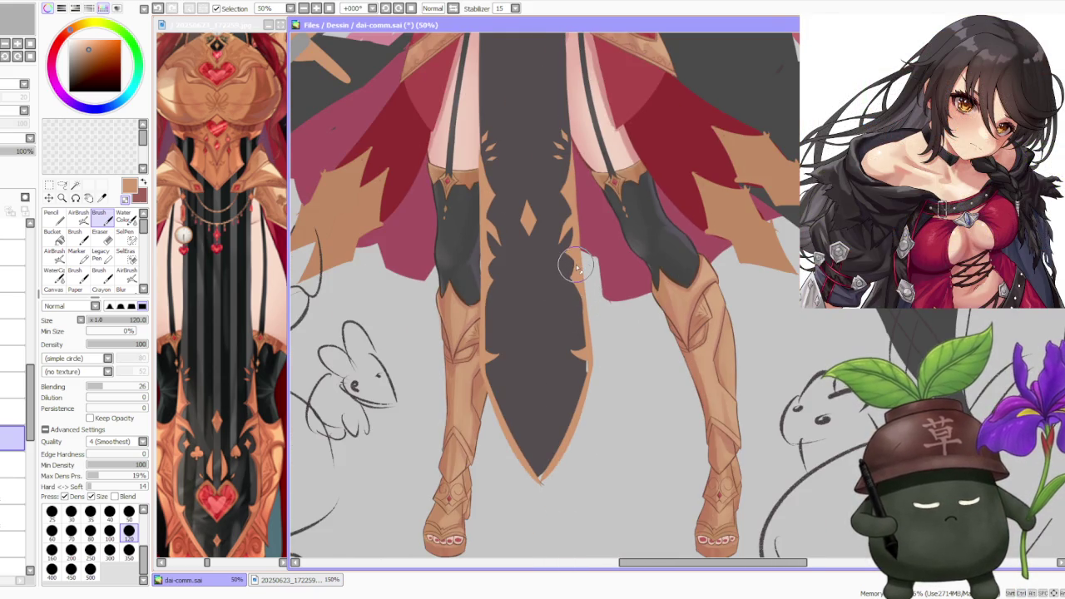
scroll(576, 304, "up", 1)
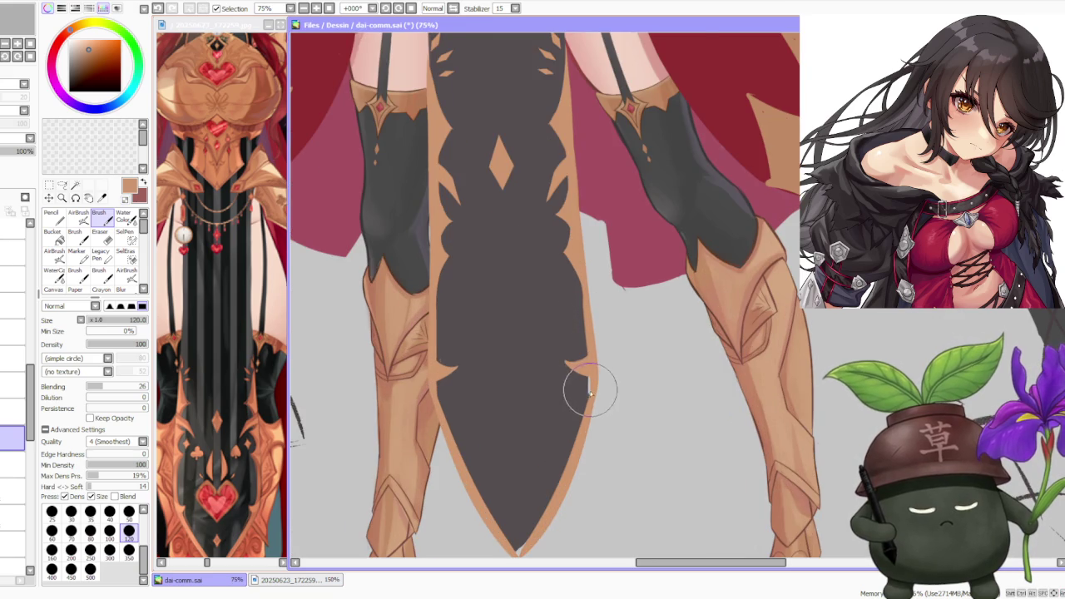
scroll(592, 391, "up", 1)
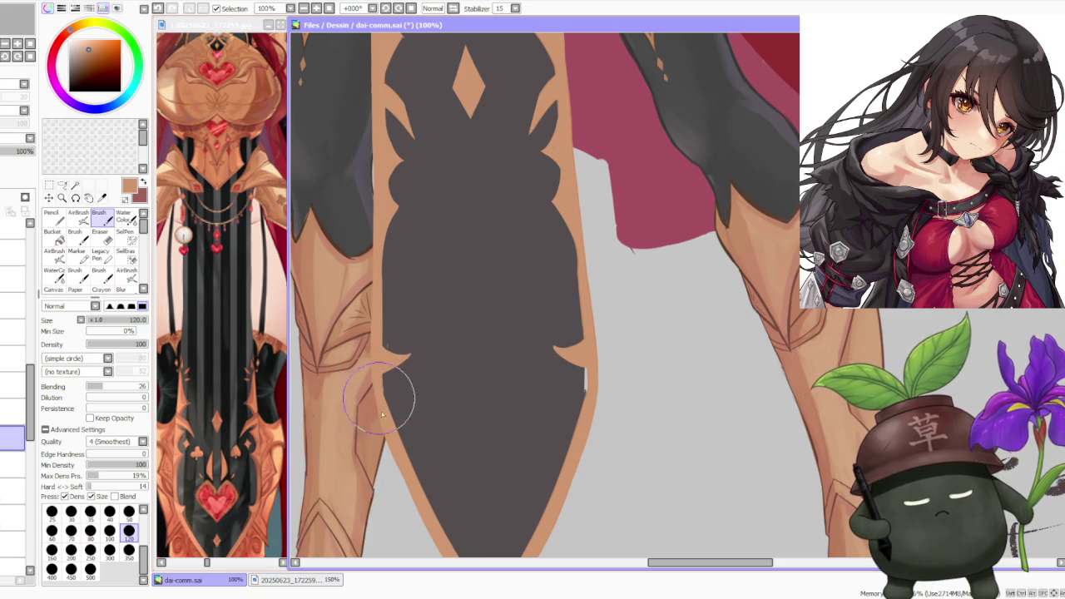
- Zoom out to review the figure, then zoom back to 75% on the panel's tip
scroll(391, 329, "down", 3)
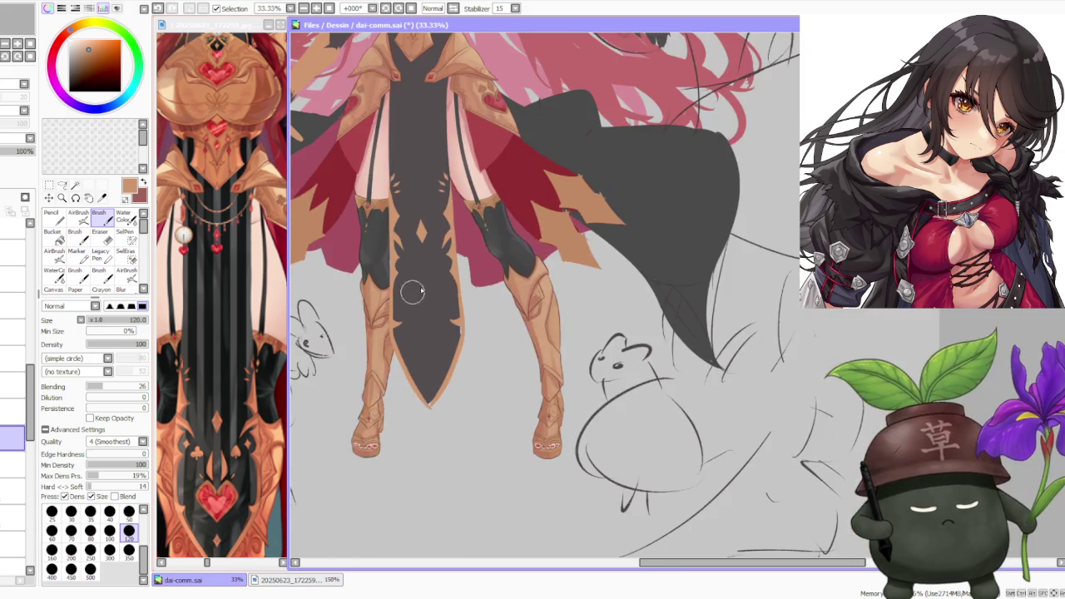
scroll(409, 291, "down", 1)
scroll(442, 366, "up", 2)
scroll(440, 363, "down", 1)
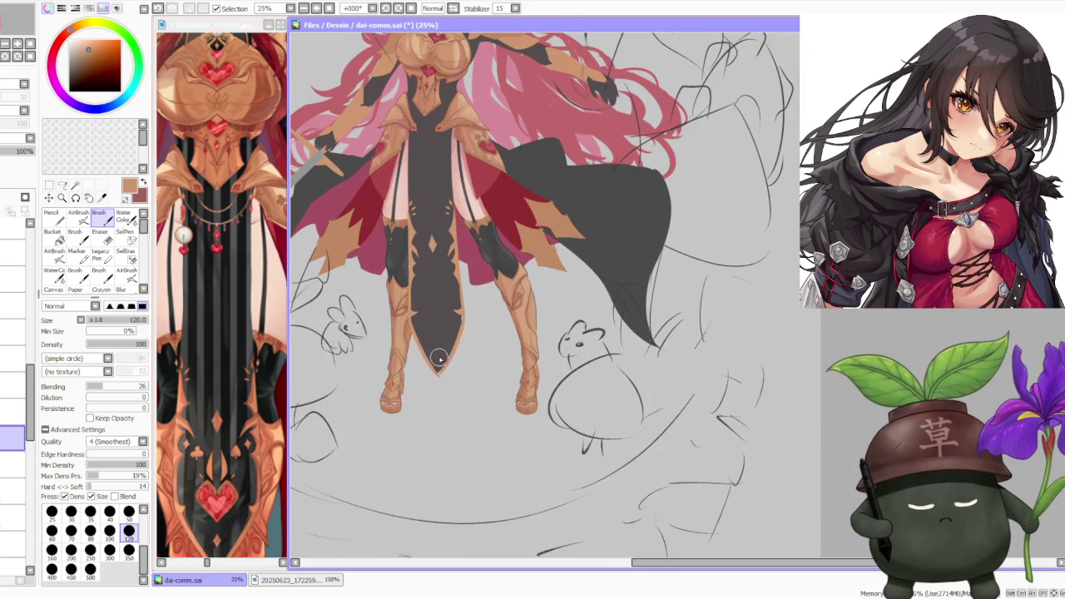
scroll(422, 343, "up", 1)
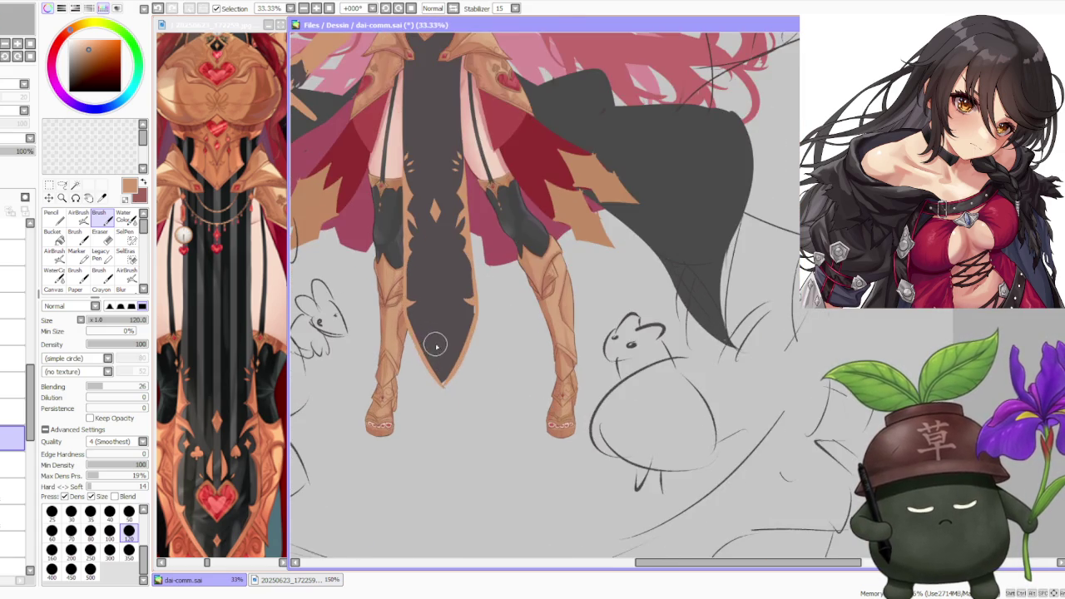
scroll(433, 340, "up", 1)
scroll(442, 337, "up", 1)
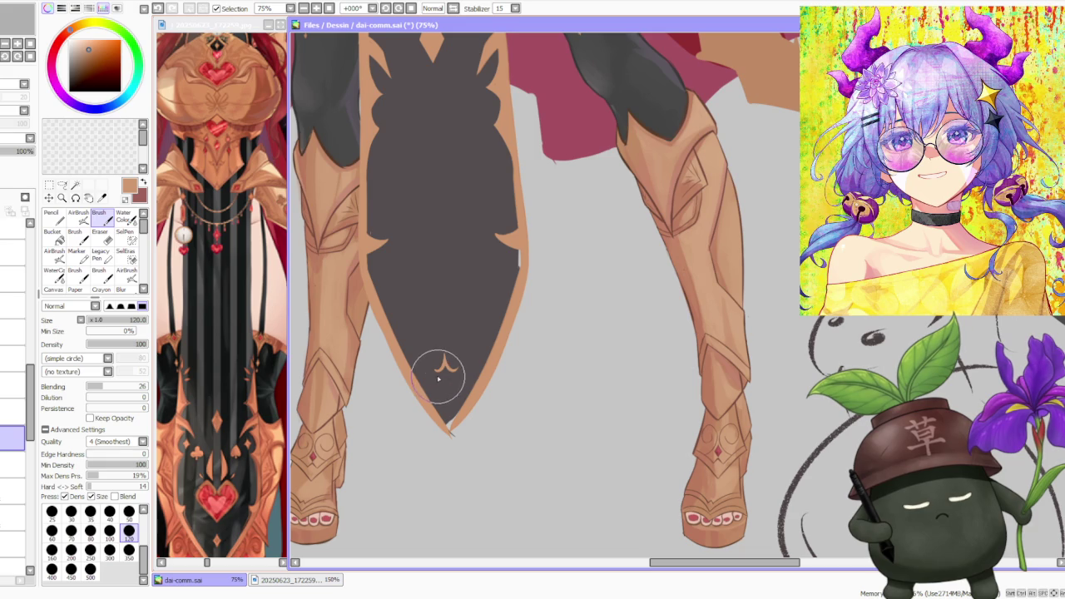
- Undo the star stroke and redraw a four-pointed gold star above the tip at 150%
key("ctrl+z")
key("ctrl+z")
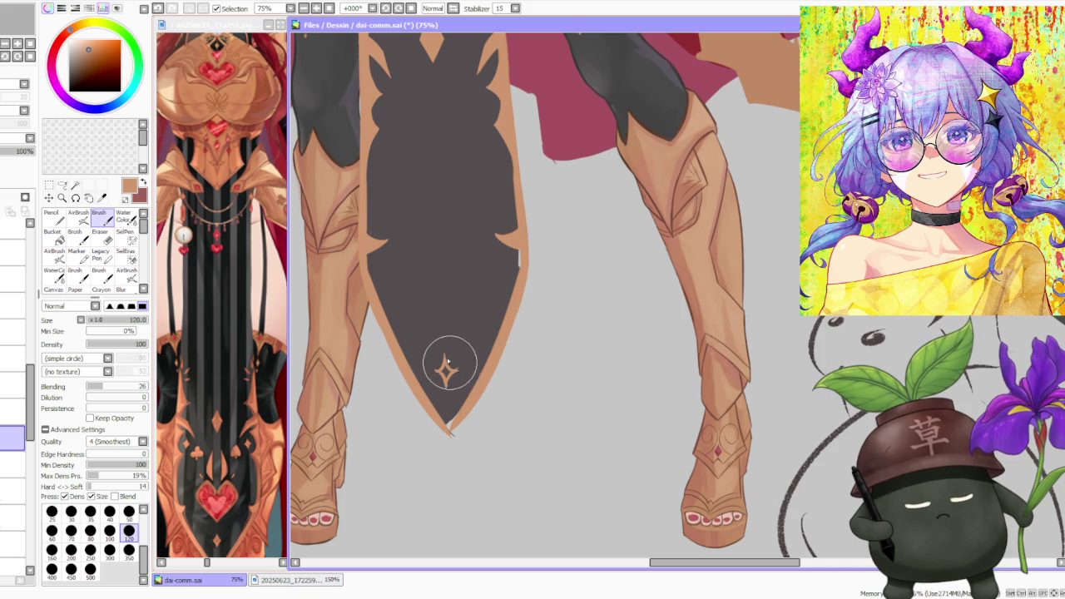
scroll(453, 371, "up", 1)
scroll(451, 366, "up", 1)
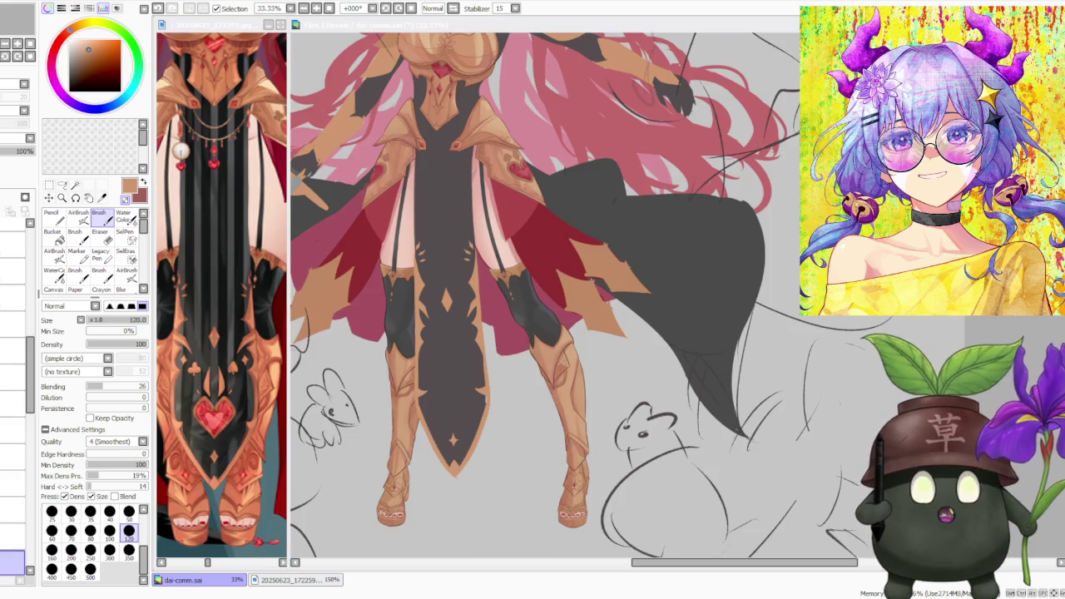
- Zoom out to check the full figure, zoom back onto the skirt, and pick the Lasso
key("ctrl+minus")
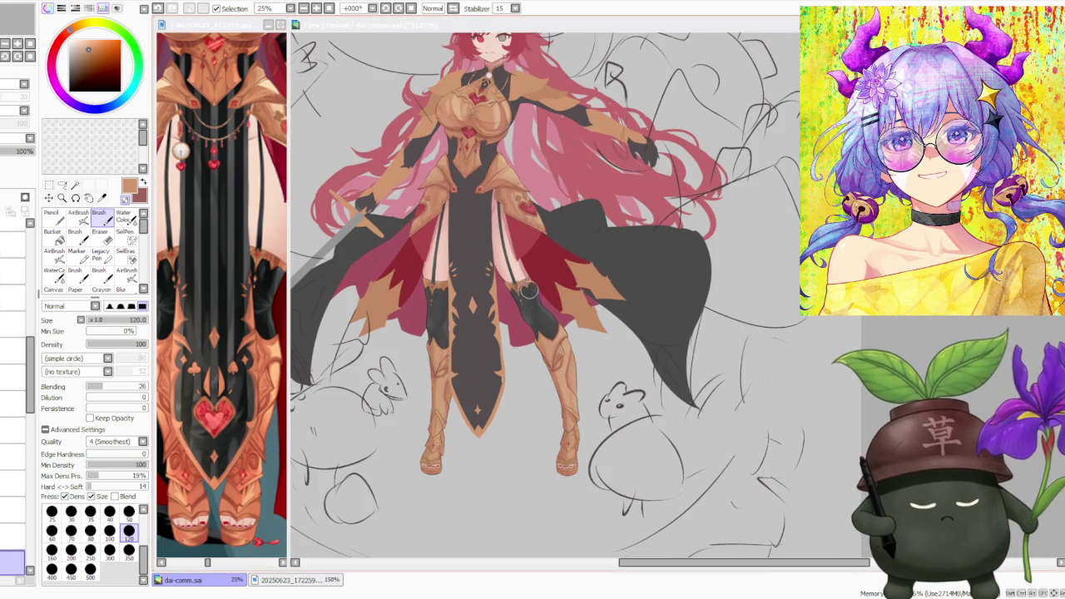
scroll(824, 316, "down", 1)
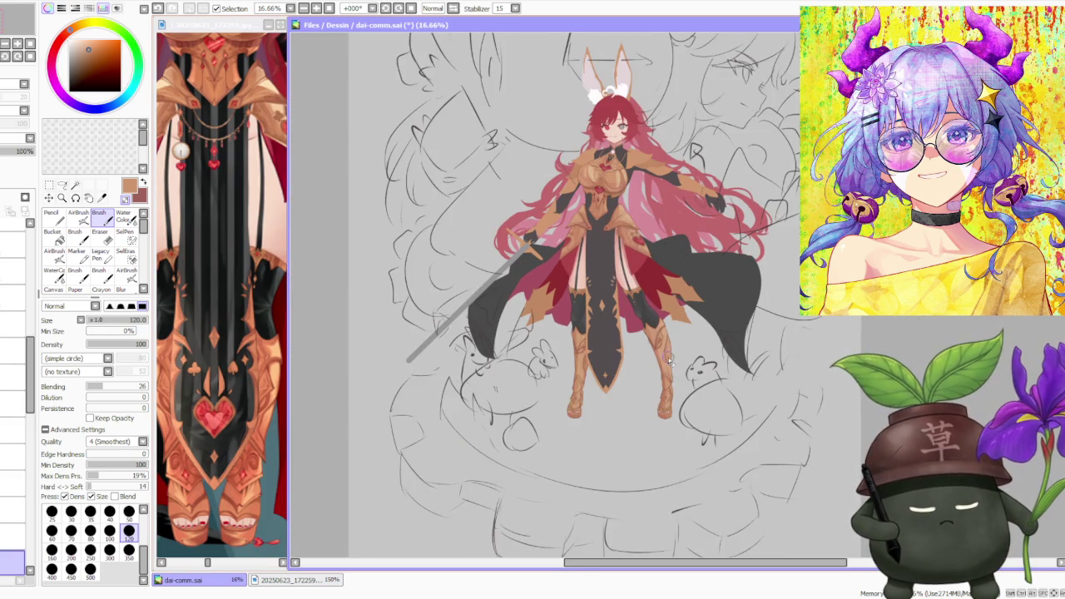
scroll(668, 360, "up", 2)
scroll(637, 337, "up", 1)
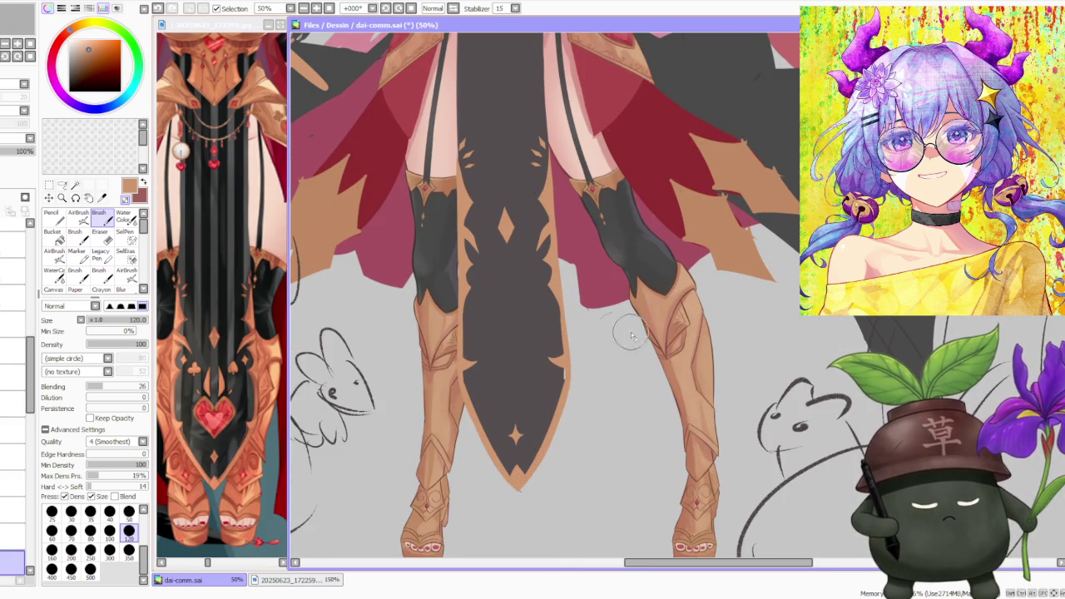
scroll(546, 330, "down", 1)
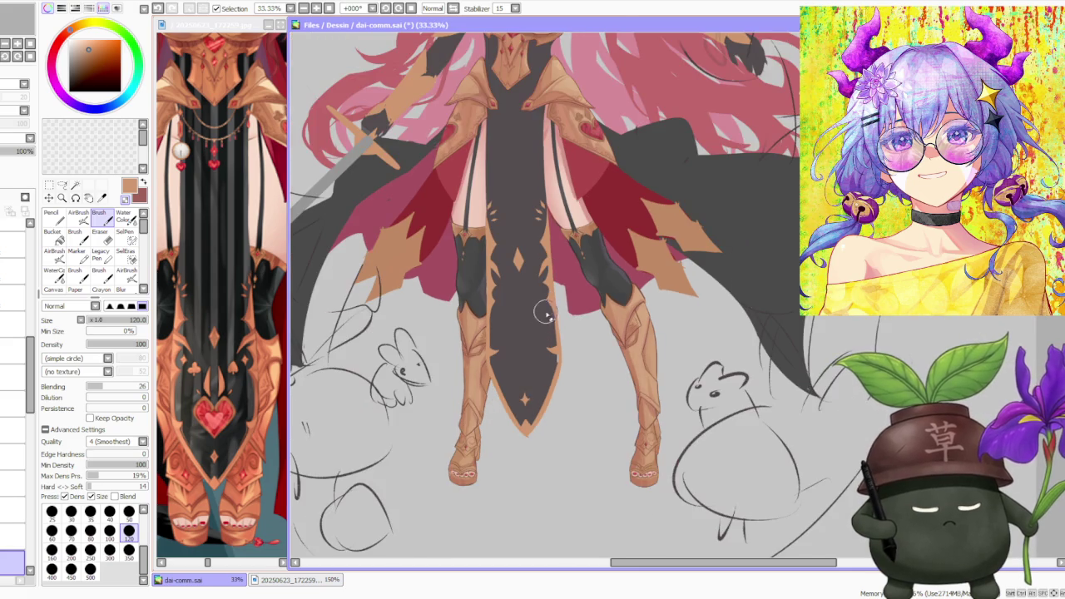
scroll(546, 300, "down", 1)
scroll(547, 301, "up", 1)
scroll(549, 305, "up", 1)
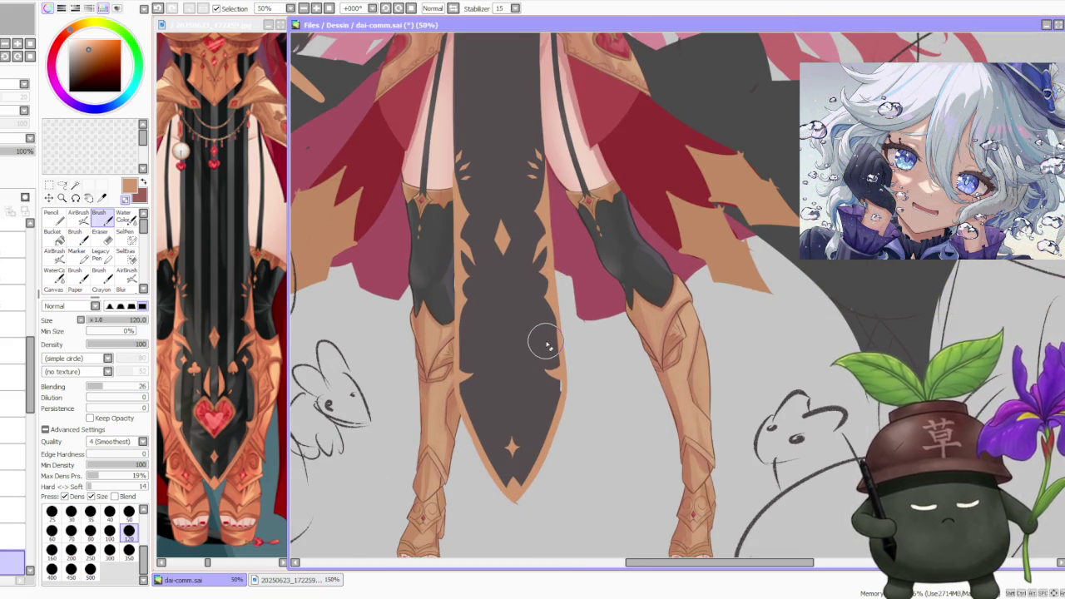
key("l")
scroll(489, 352, "up", 2)
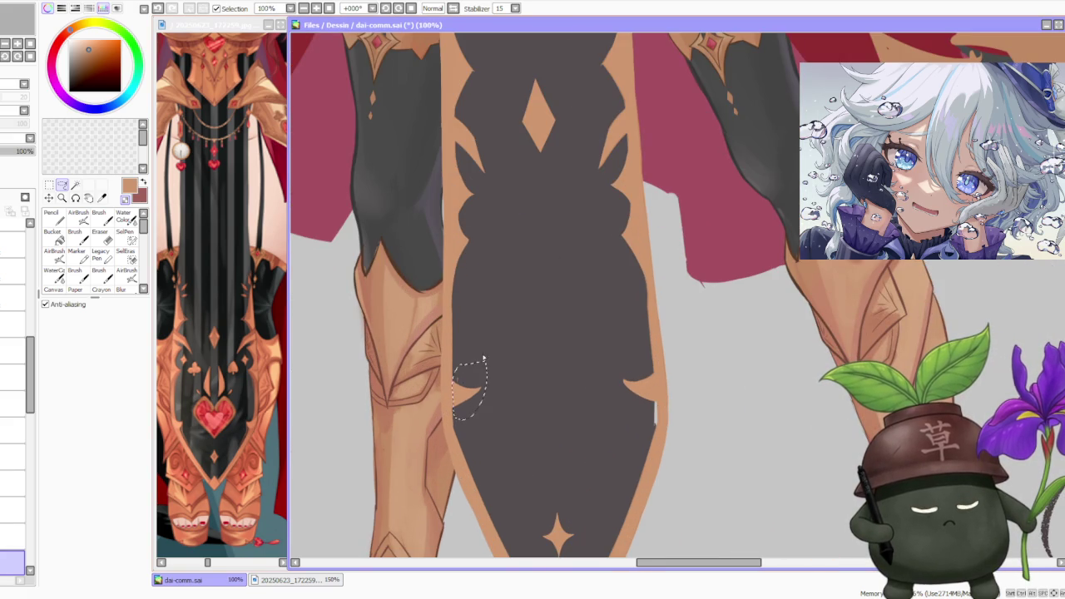
- Lasso-select a small area along the skirt panel's lower edge and notch
mouse_move(453, 408)
left_mouse_down()
mouse_move(483, 436)
mouse_move(480, 427)
left_mouse_up()
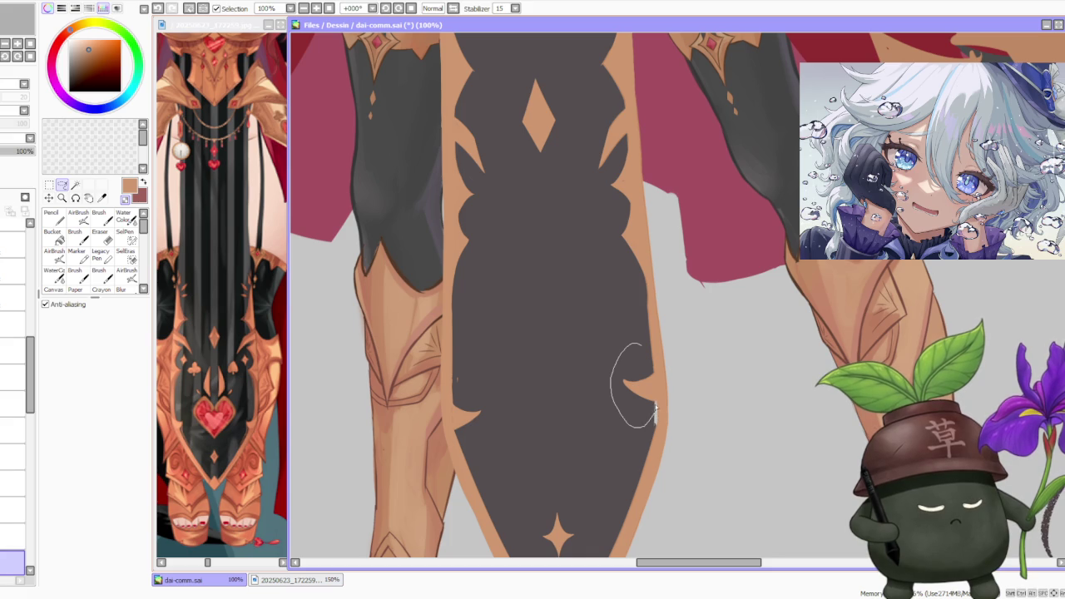
left_click_drag(654, 381, 653, 376)
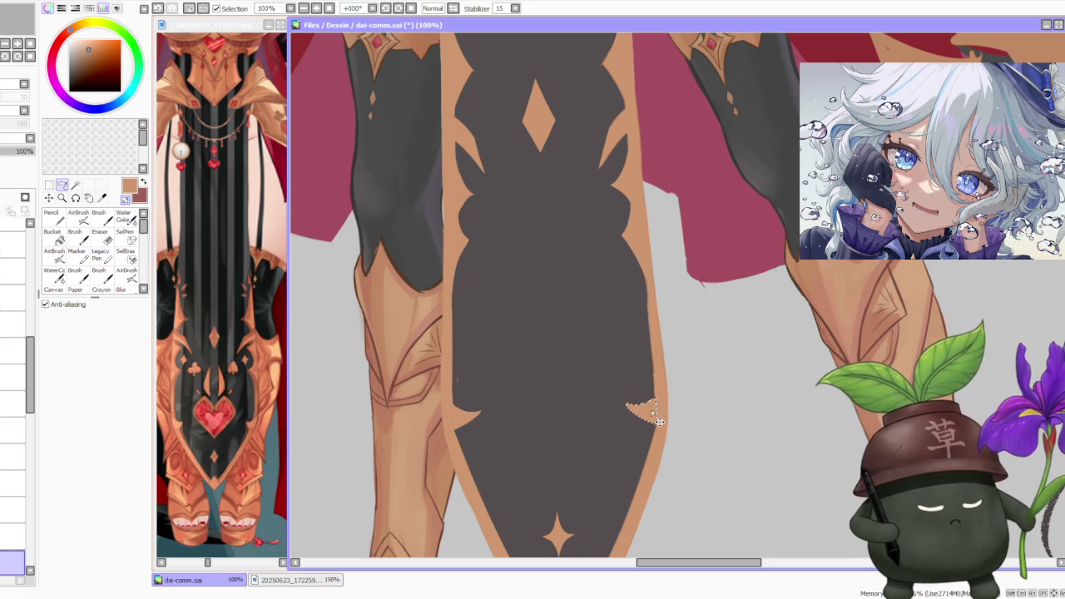
scroll(641, 389, "down", 5)
scroll(654, 344, "up", 1)
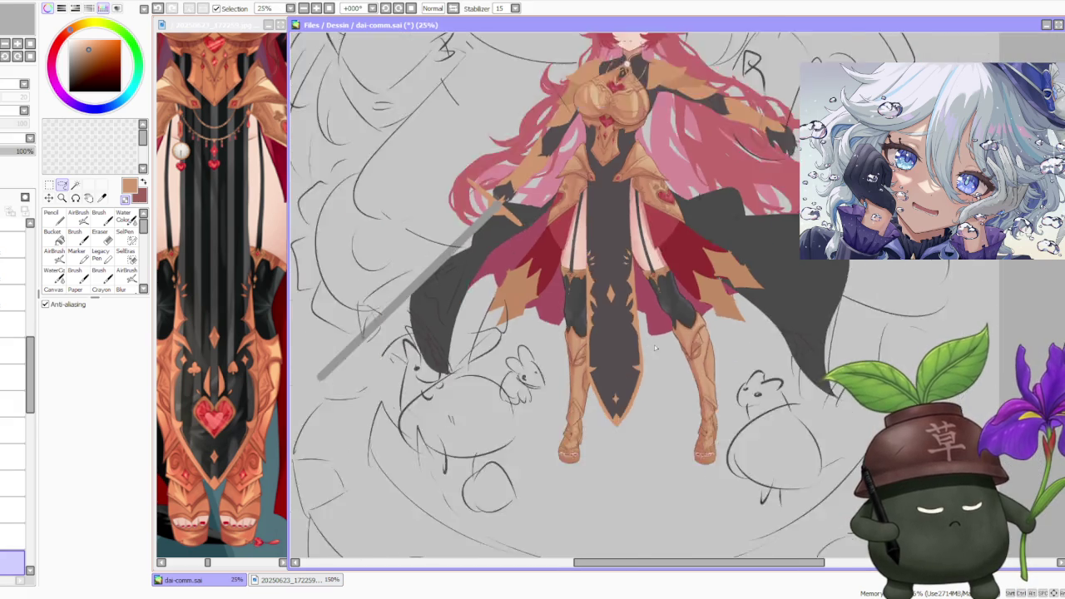
scroll(631, 297, "up", 1)
- Pick the panel's dark grey and paint it over the tan edge strip with the Brush
key("b")
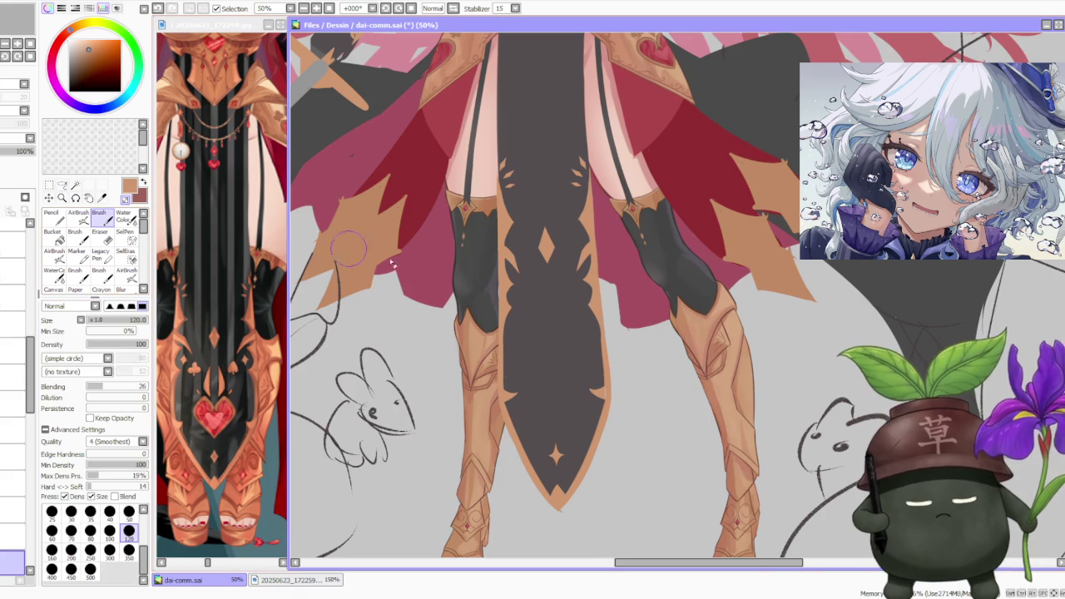
scroll(599, 374, "up", 1)
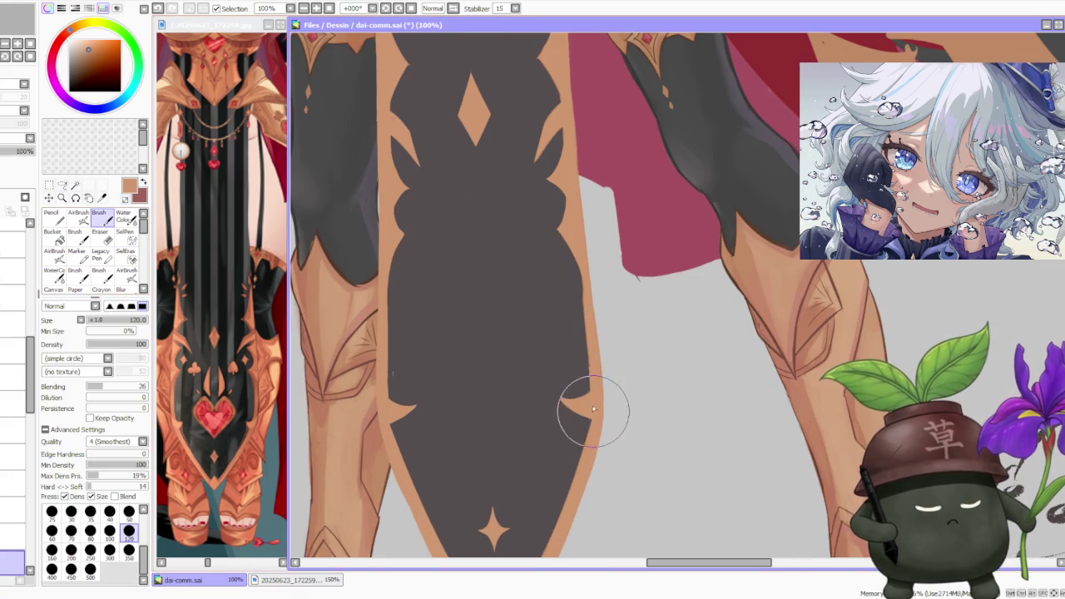
scroll(594, 411, "down", 2)
scroll(585, 303, "down", 1)
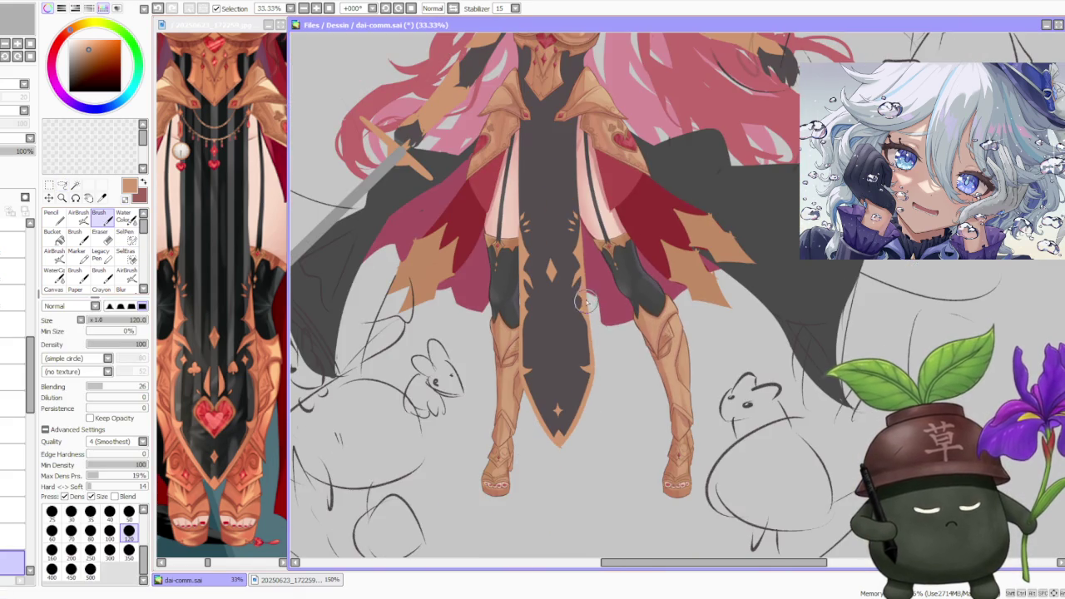
scroll(593, 315, "up", 3)
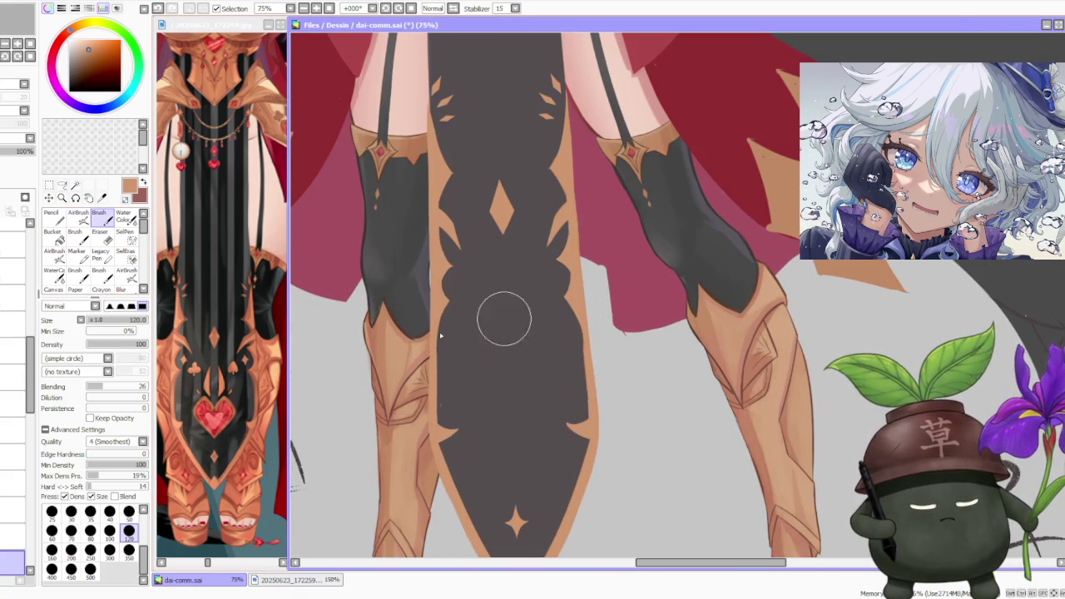
left_click_drag(32, 378, 32, 387)
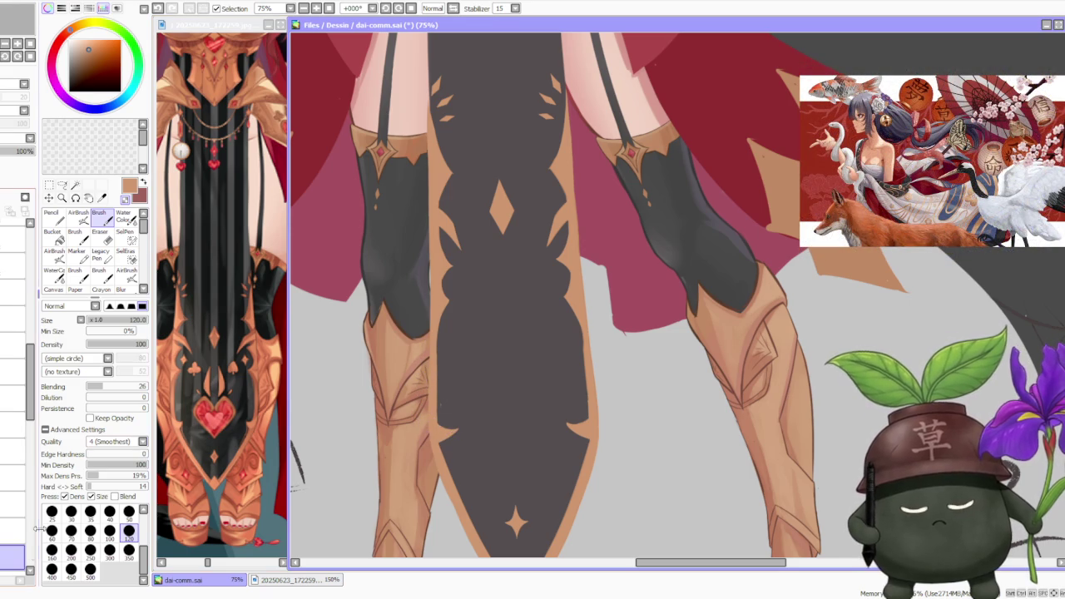
left_click(481, 370, "alt")
left_click_drag(452, 392, 455, 451)
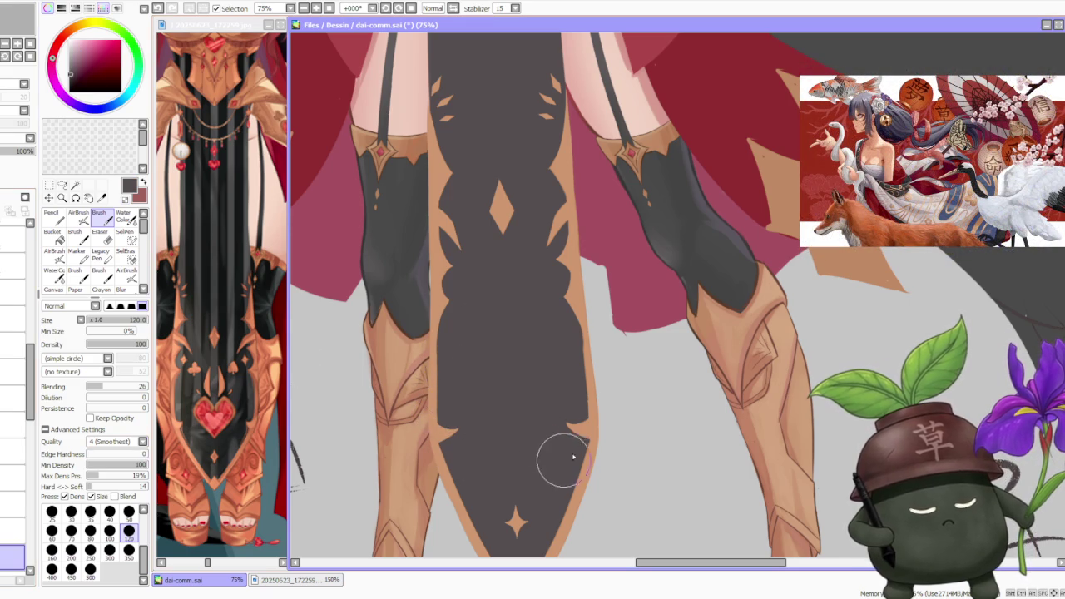
scroll(582, 431, "down", 2)
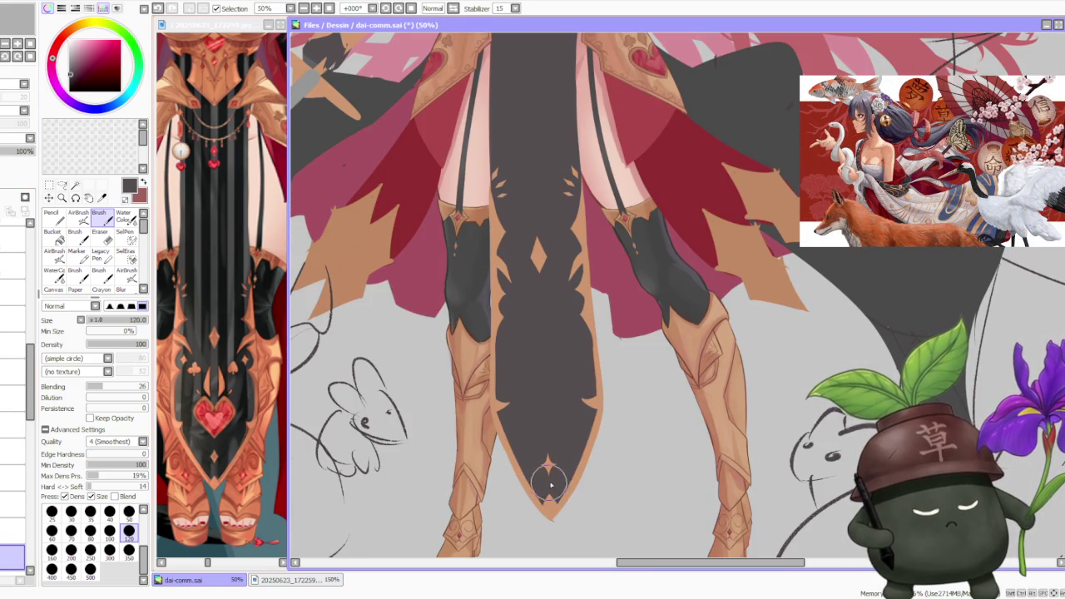
key("minus")
scroll(560, 524, "down", 2)
scroll(574, 399, "down", 1)
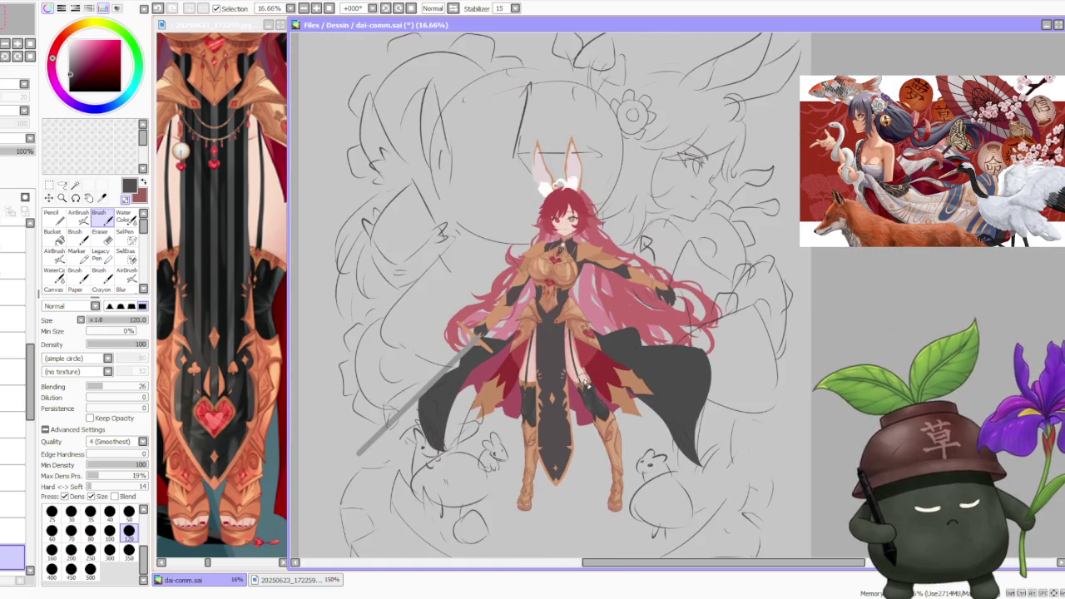
scroll(582, 374, "up", 3)
scroll(585, 324, "down", 2)
scroll(585, 310, "down", 1)
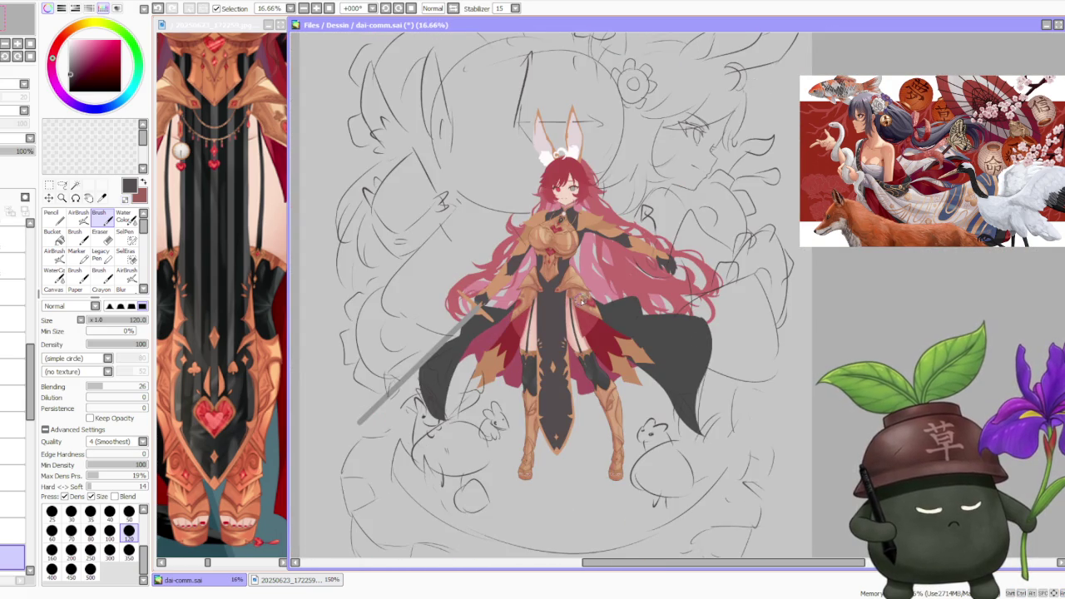
scroll(583, 302, "down", 1)
scroll(583, 314, "up", 1)
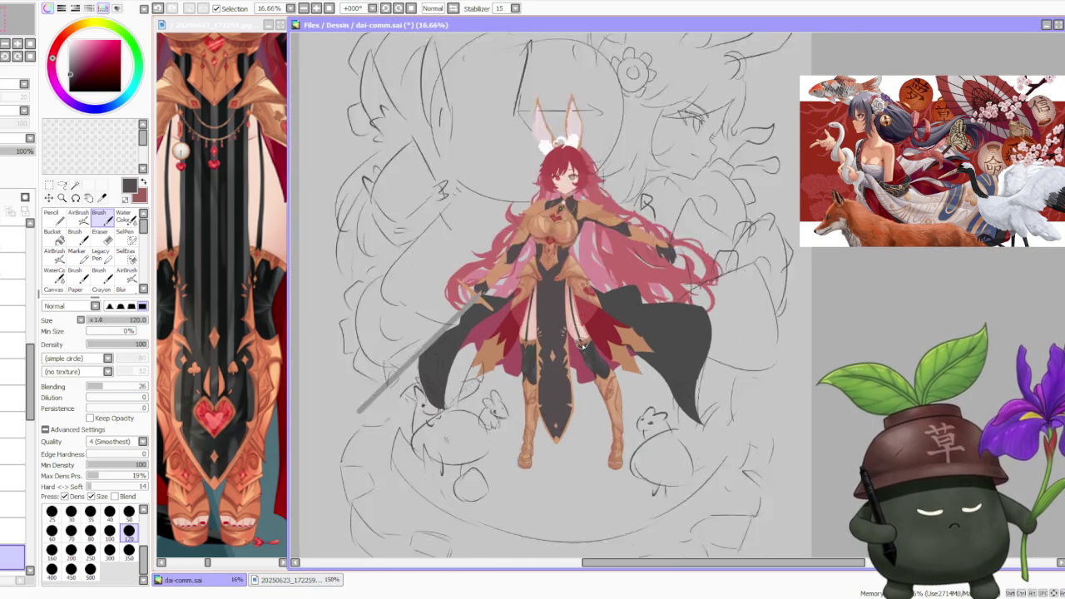
scroll(581, 333, "up", 1)
scroll(581, 350, "up", 1)
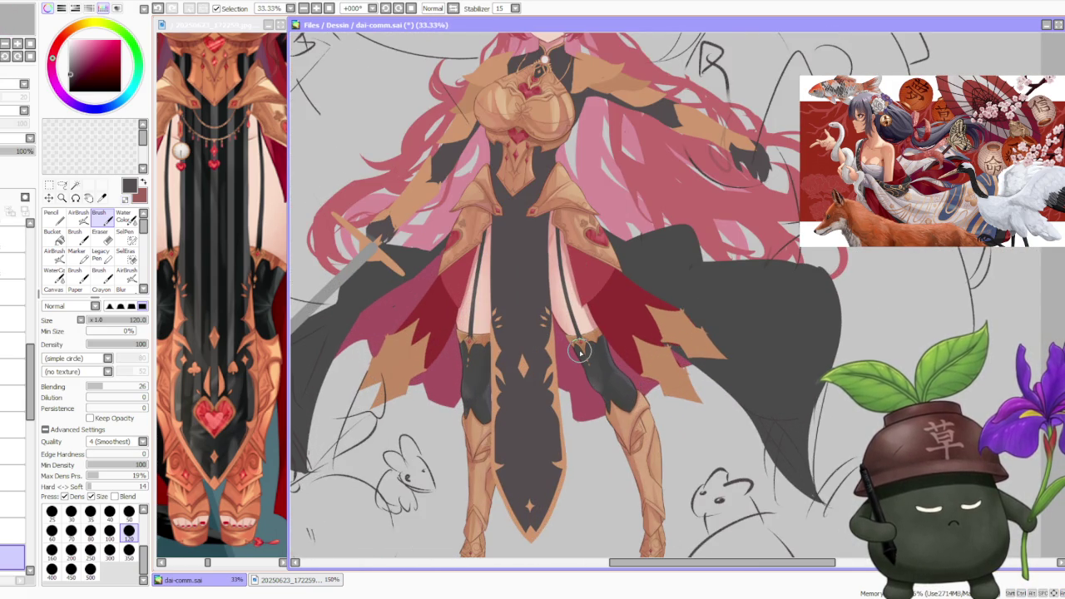
scroll(580, 352, "down", 2)
scroll(587, 326, "down", 1)
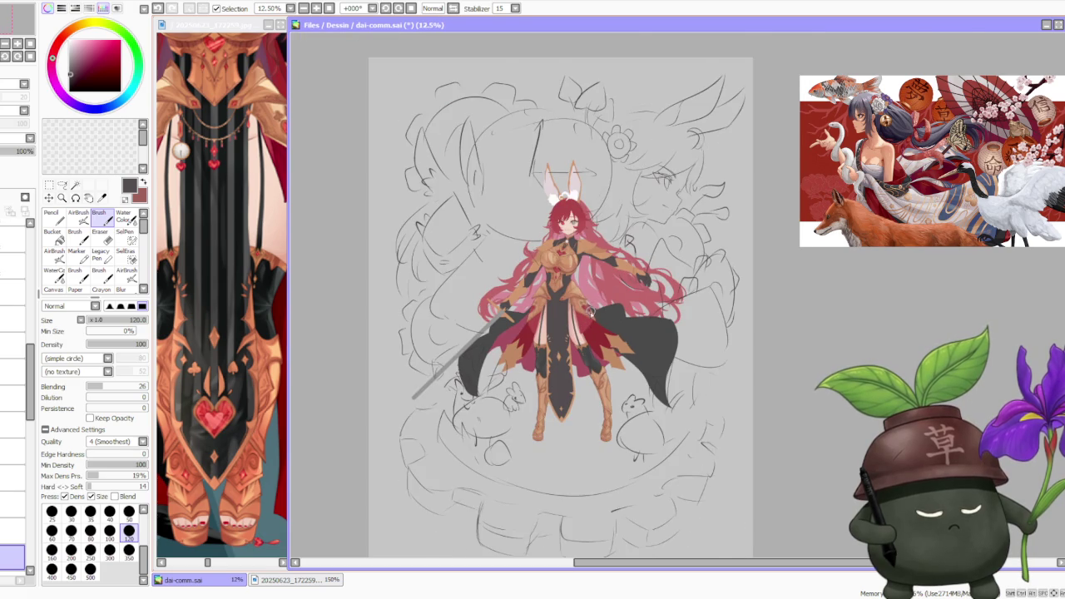
scroll(590, 312, "up", 3)
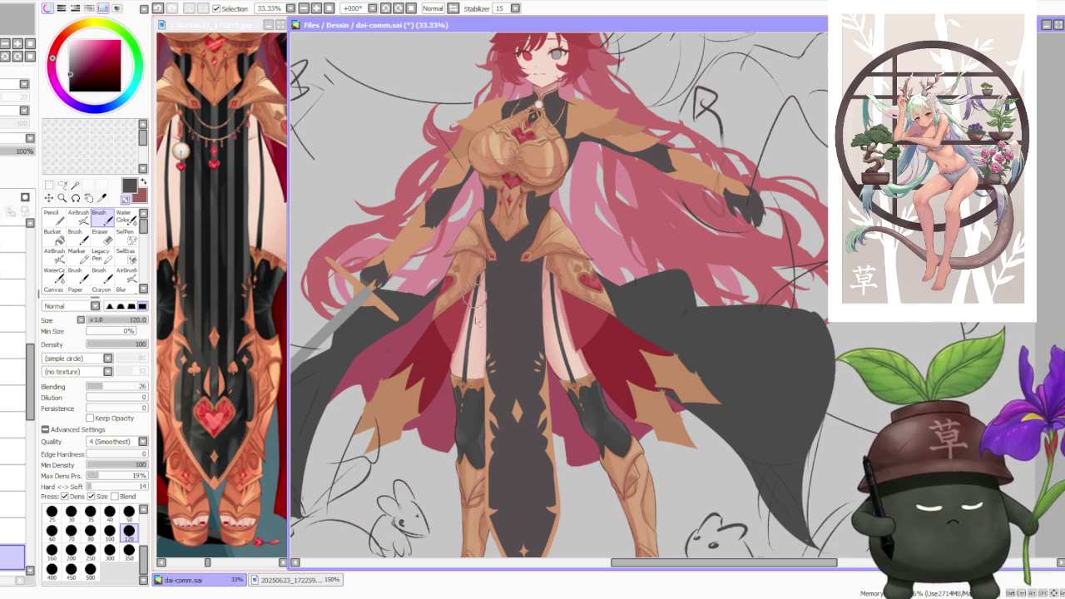
scroll(479, 324, "down", 3)
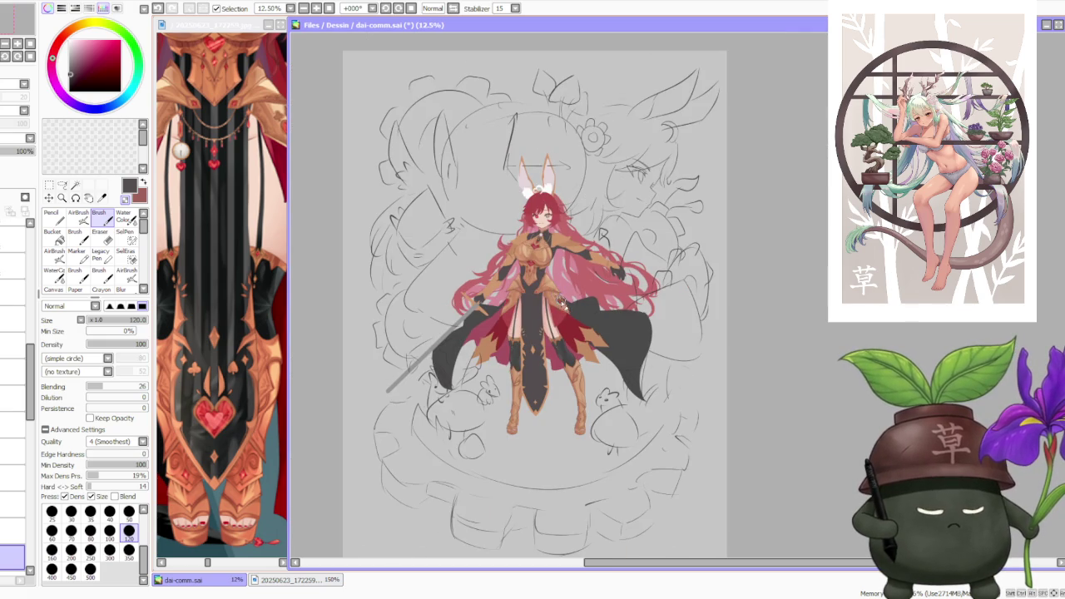
scroll(563, 365, "up", 1)
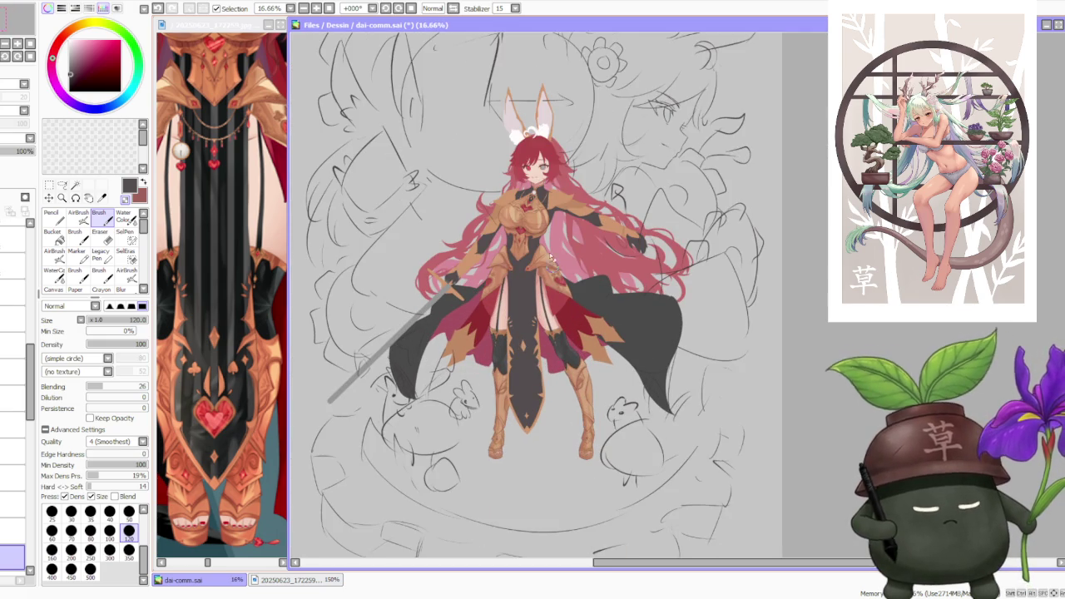
- Mirror the canvas view with H to check the drawing, then restore normal orientation
key("h")
scroll(777, 203, "down", 1)
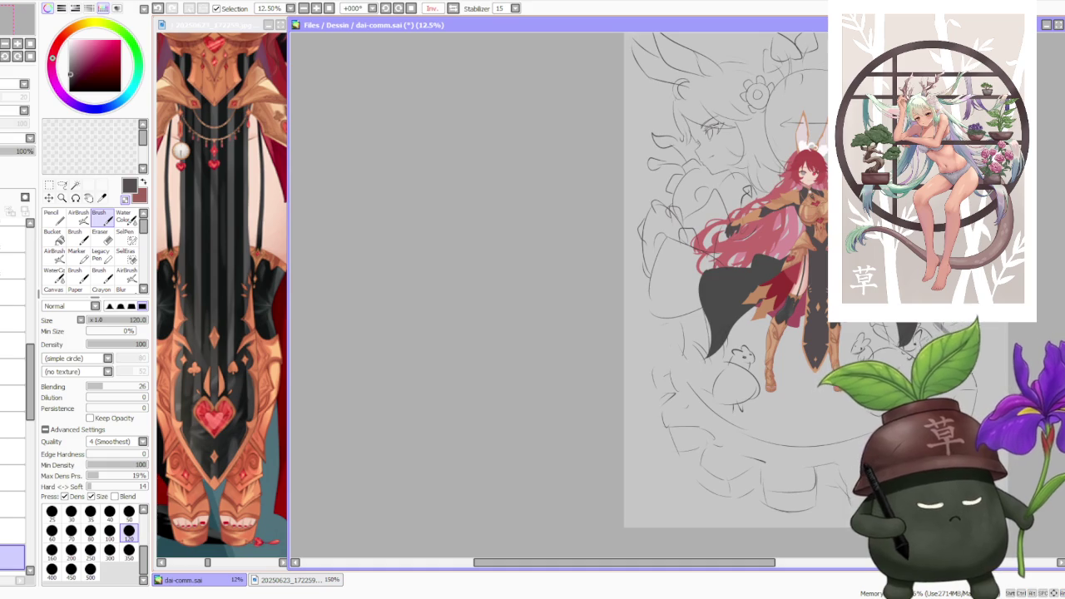
scroll(820, 316, "up", 1)
scroll(820, 316, "up", 1)
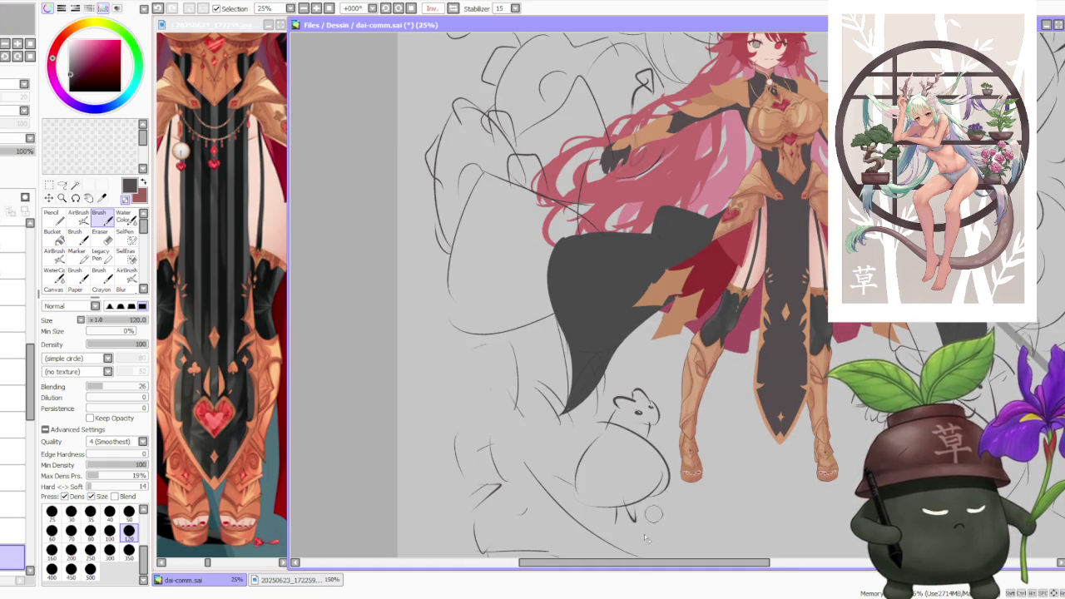
scroll(646, 539, "down", 1)
scroll(646, 499, "down", 1)
scroll(645, 449, "down", 1)
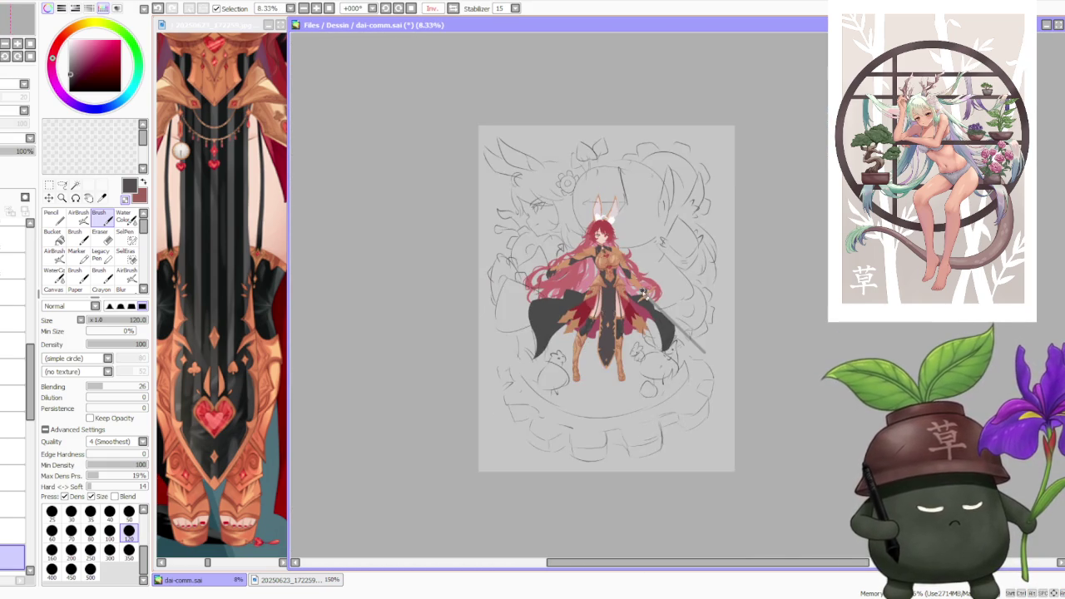
scroll(641, 288, "up", 3)
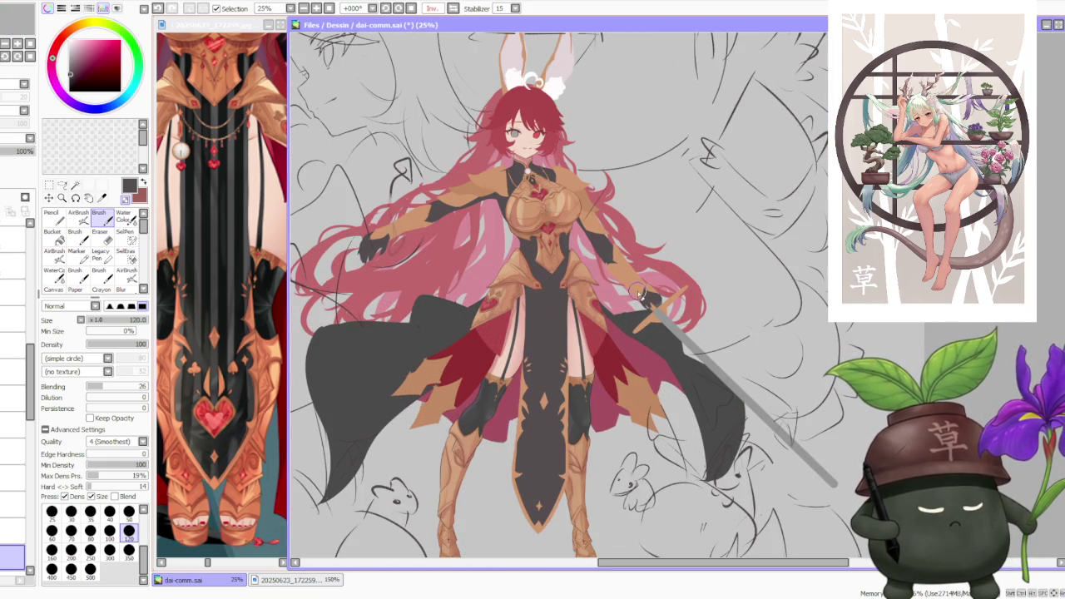
left_click(455, 11)
- Reshape the dark grey skirt panel between the legs with brush strokes, zooming out to check
scroll(665, 208, "down", 2)
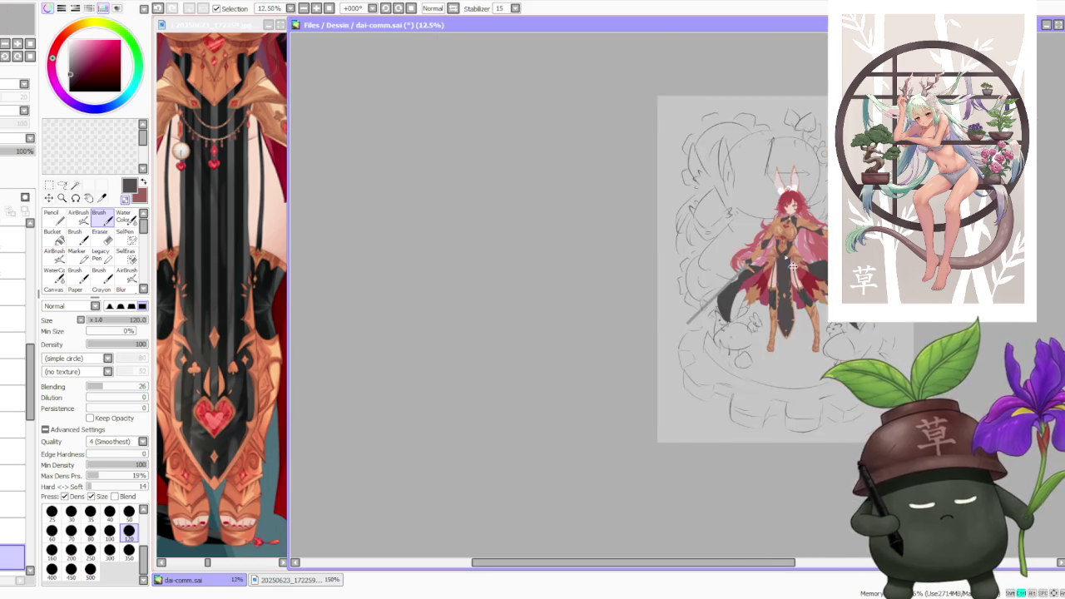
scroll(792, 266, "up", 1)
scroll(820, 249, "up", 1)
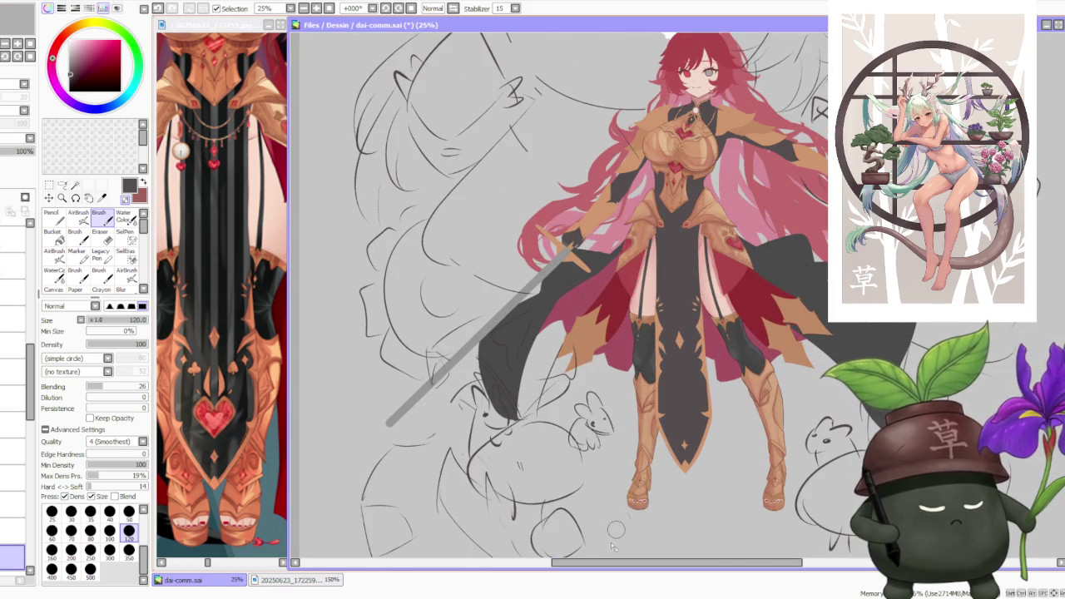
left_click_drag(596, 563, 633, 563)
scroll(597, 414, "down", 1)
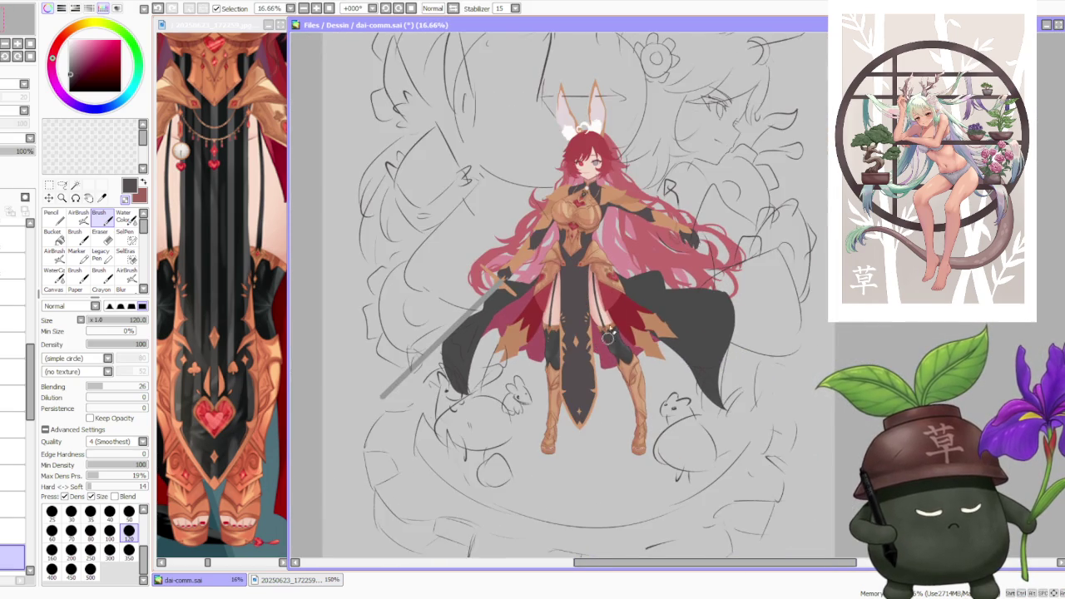
scroll(608, 337, "up", 1)
scroll(591, 350, "up", 1)
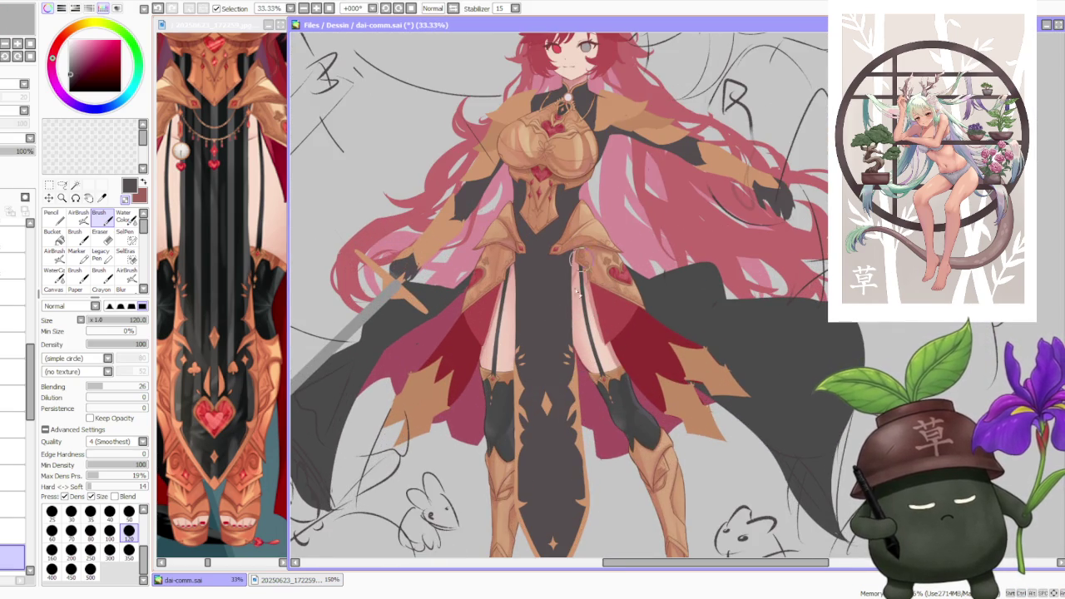
left_click_drag(572, 358, 586, 241)
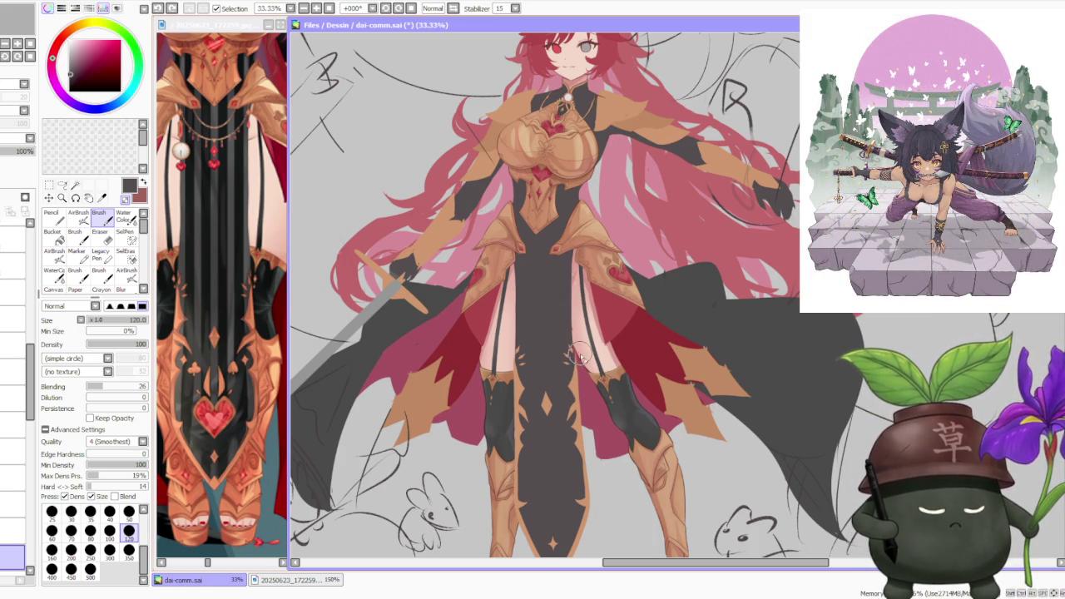
scroll(579, 328, "up", 1)
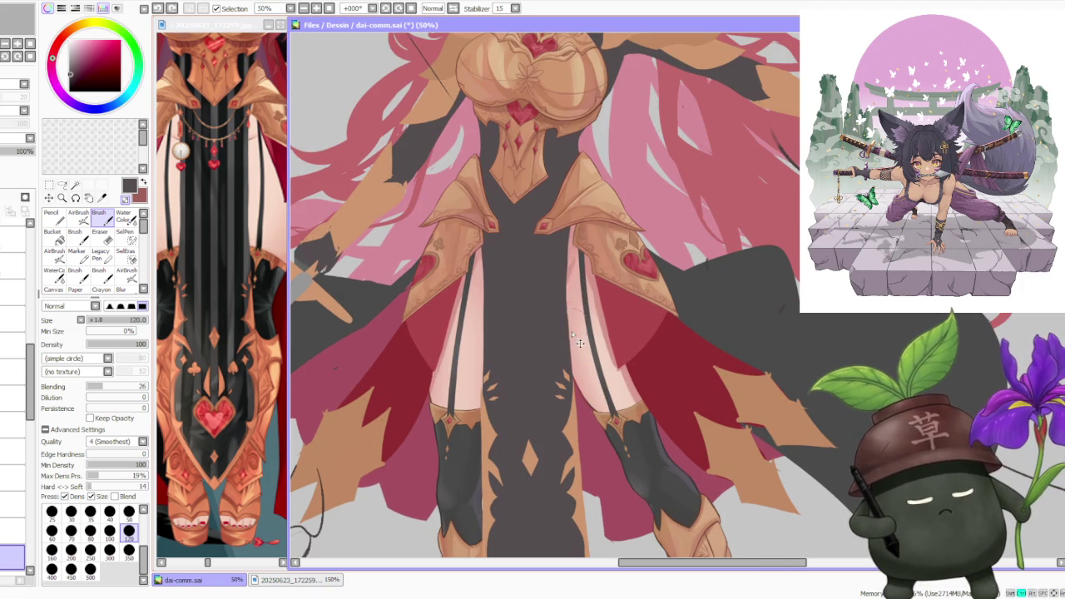
scroll(575, 237, "down", 4)
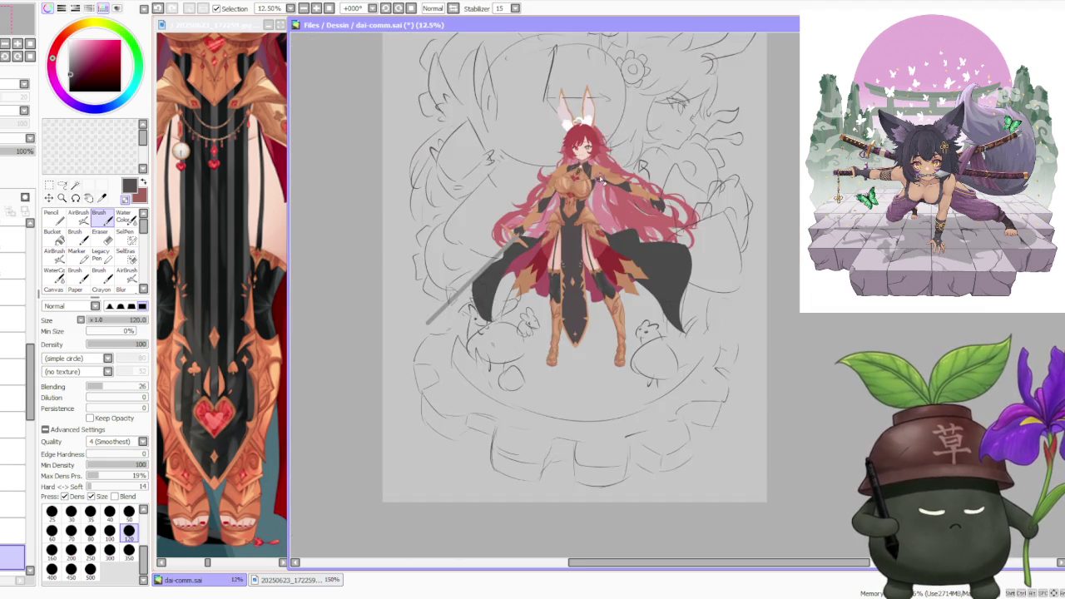
scroll(574, 237, "down", 2)
scroll(612, 203, "up", 1)
scroll(612, 204, "up", 2)
scroll(605, 241, "up", 1)
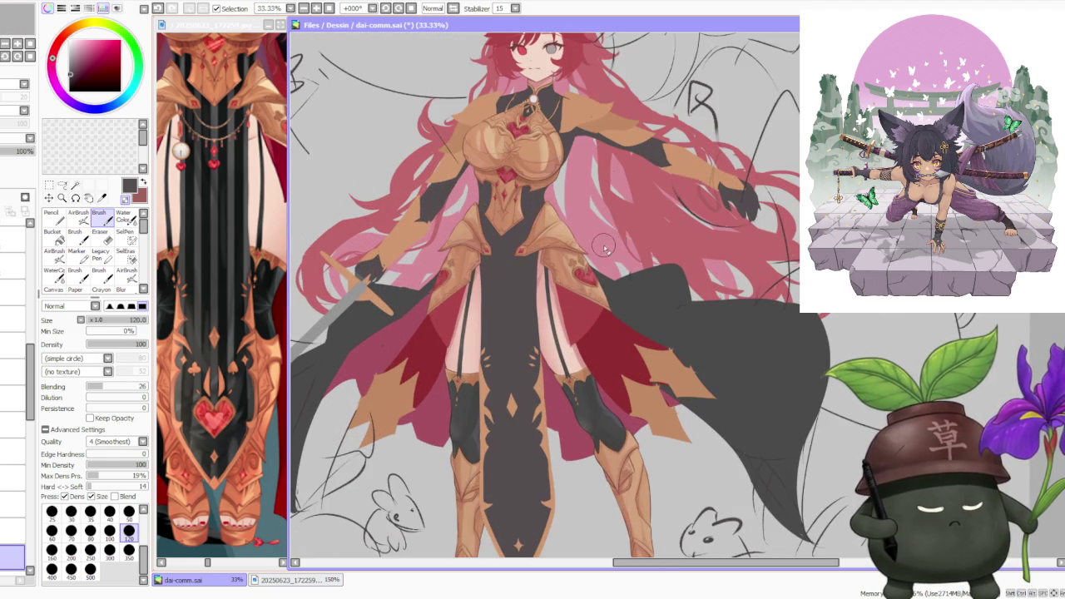
scroll(605, 253, "down", 3)
scroll(610, 264, "down", 1)
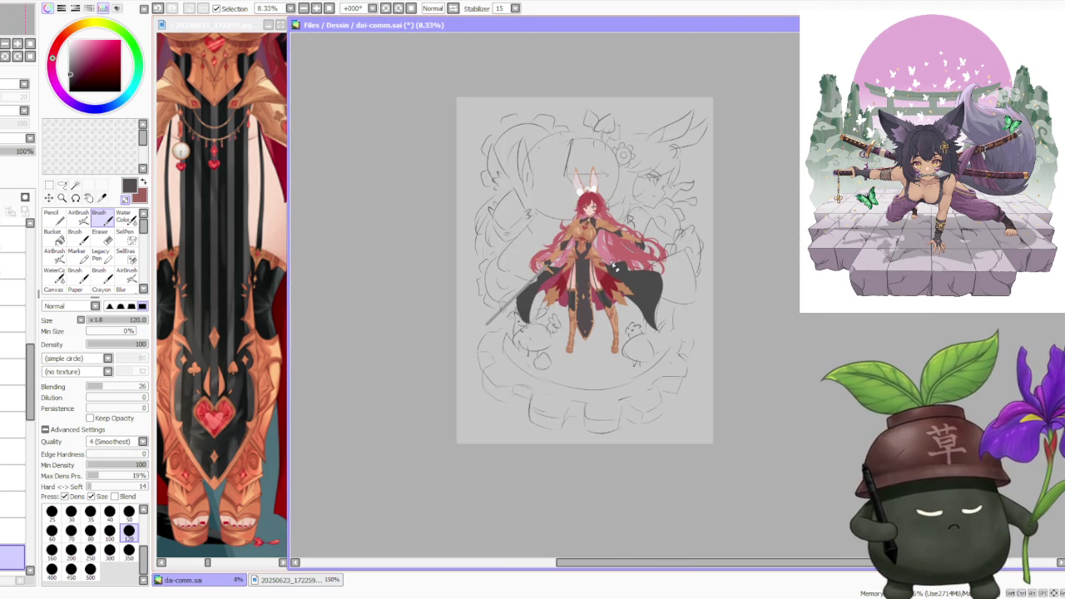
scroll(600, 306, "up", 4)
- Sample the tan gold from the armour and brush diagonal ornament strokes on the upper layer
scroll(600, 307, "up", 1)
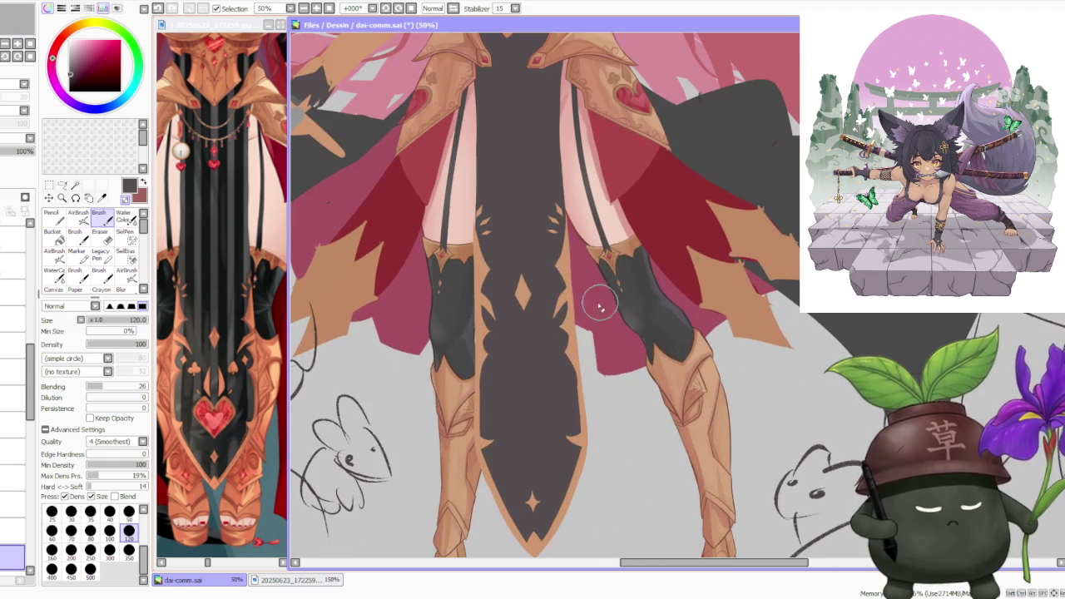
left_click(570, 287, "alt")
left_click(12, 531)
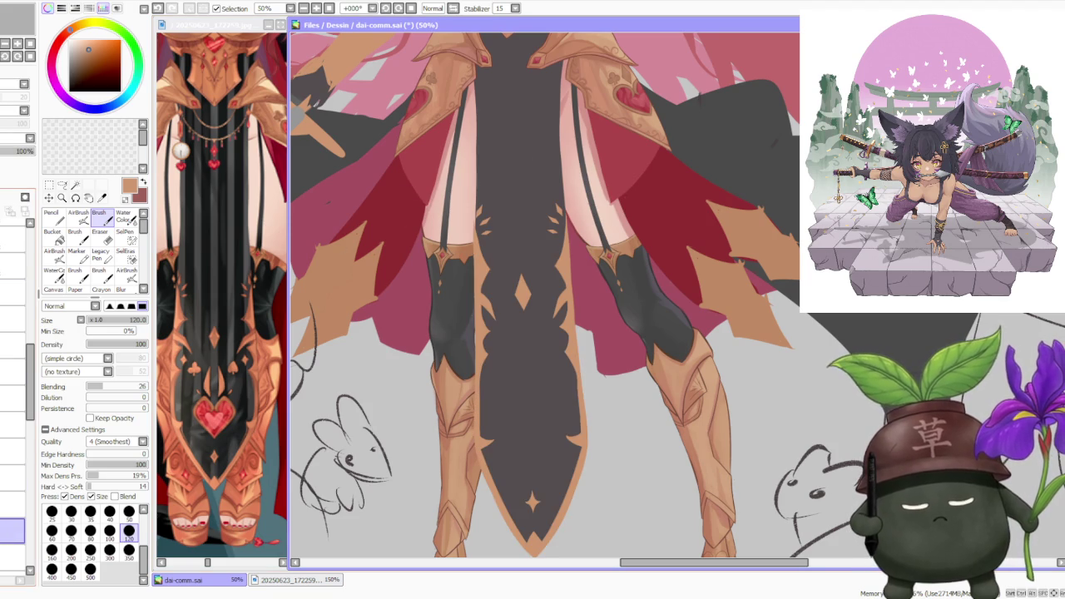
scroll(572, 332, "down", 1)
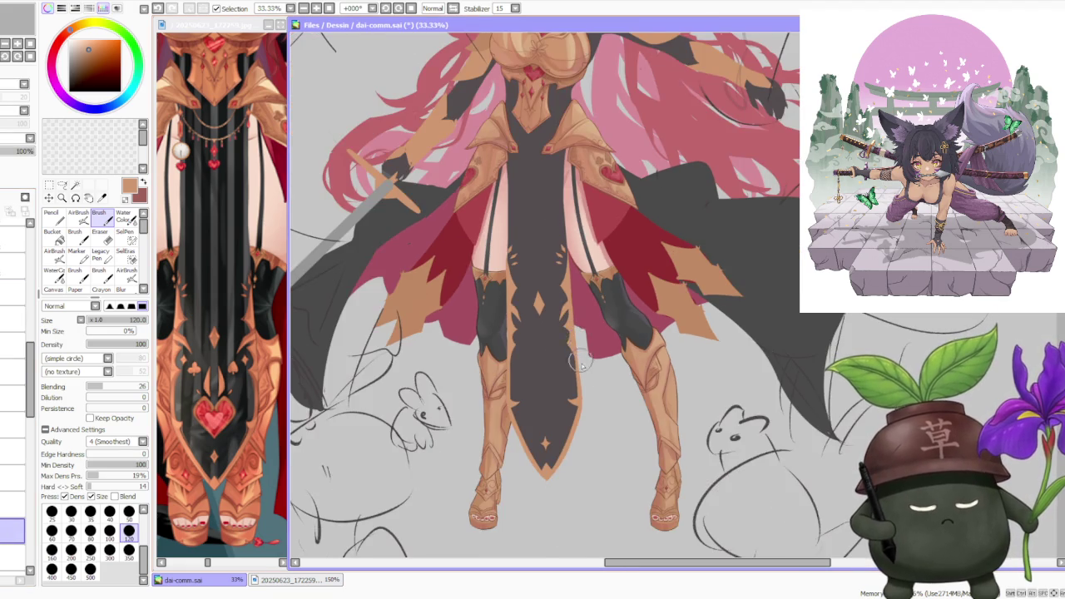
scroll(580, 364, "up", 1)
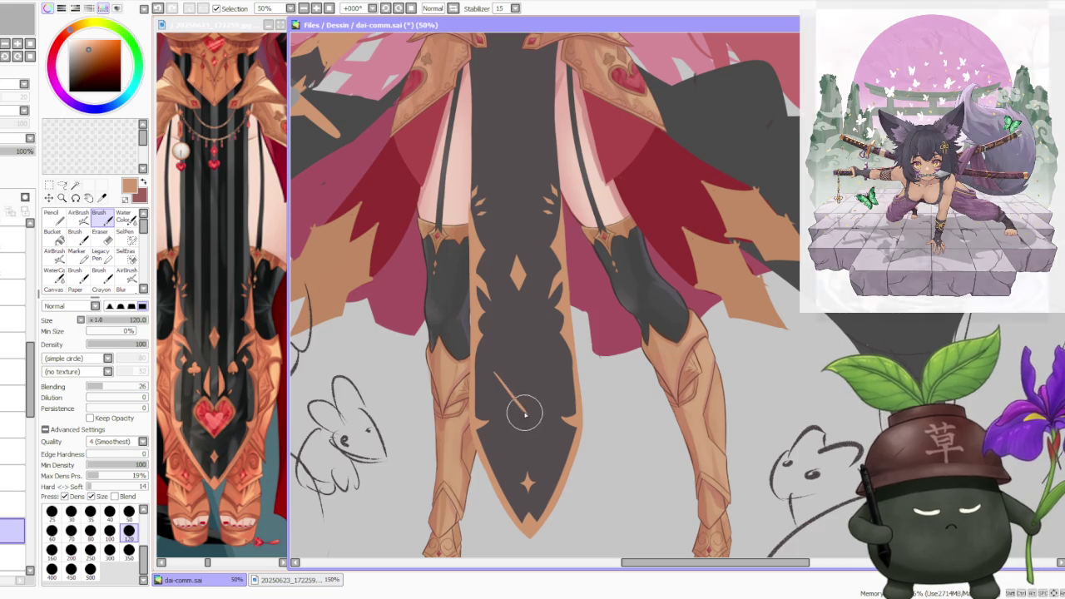
left_click_drag(493, 376, 524, 410)
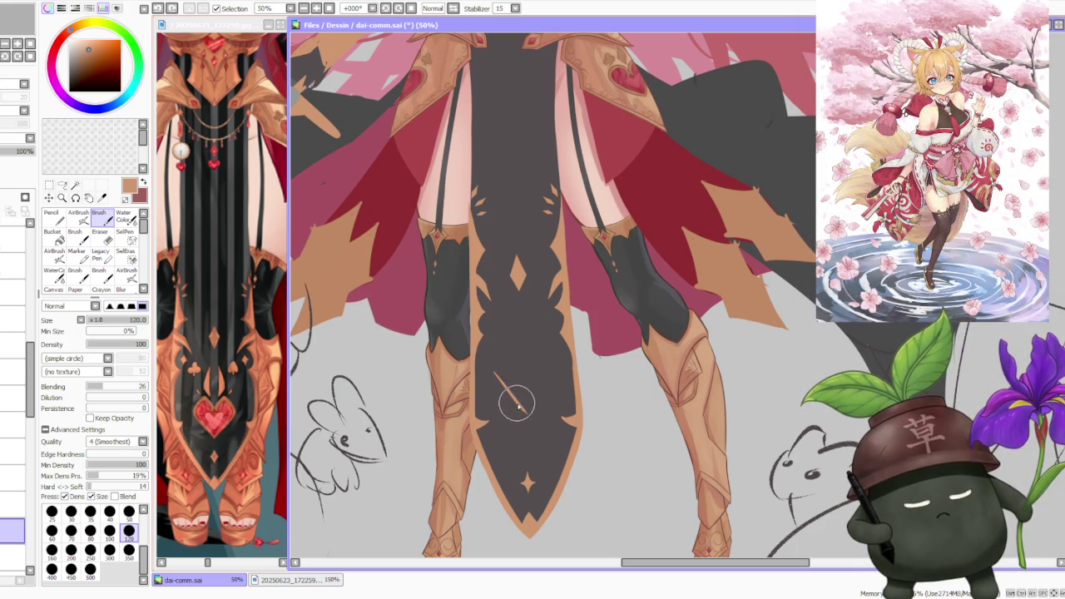
mouse_move(517, 405)
left_mouse_down()
mouse_move(494, 358)
mouse_move(502, 337)
left_mouse_up()
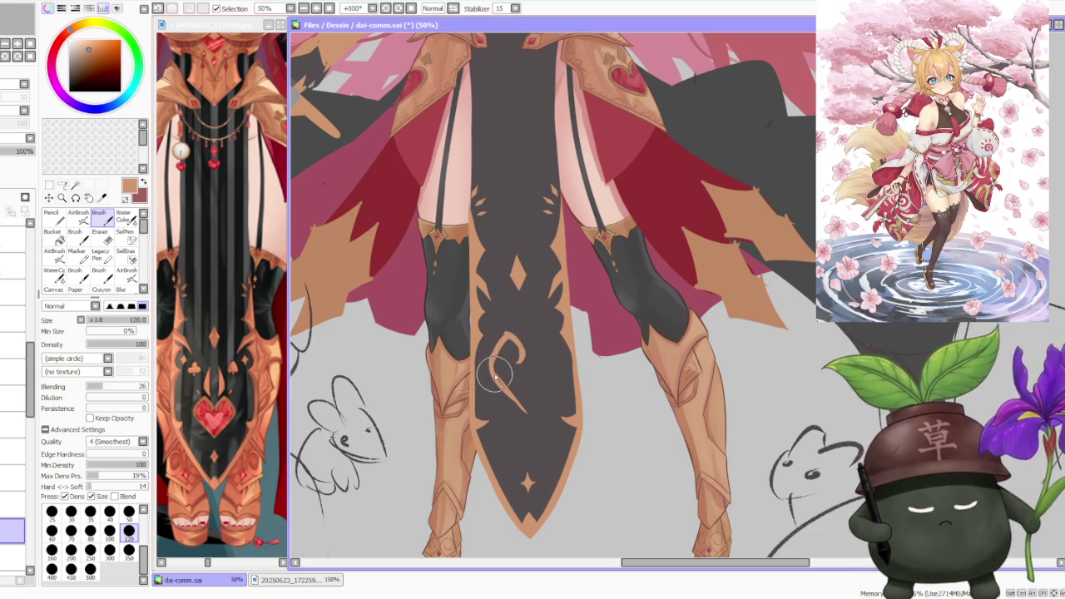
- Undo and redraw the hook's top curl and its diagonal tail curving downward
key("ctrl+z")
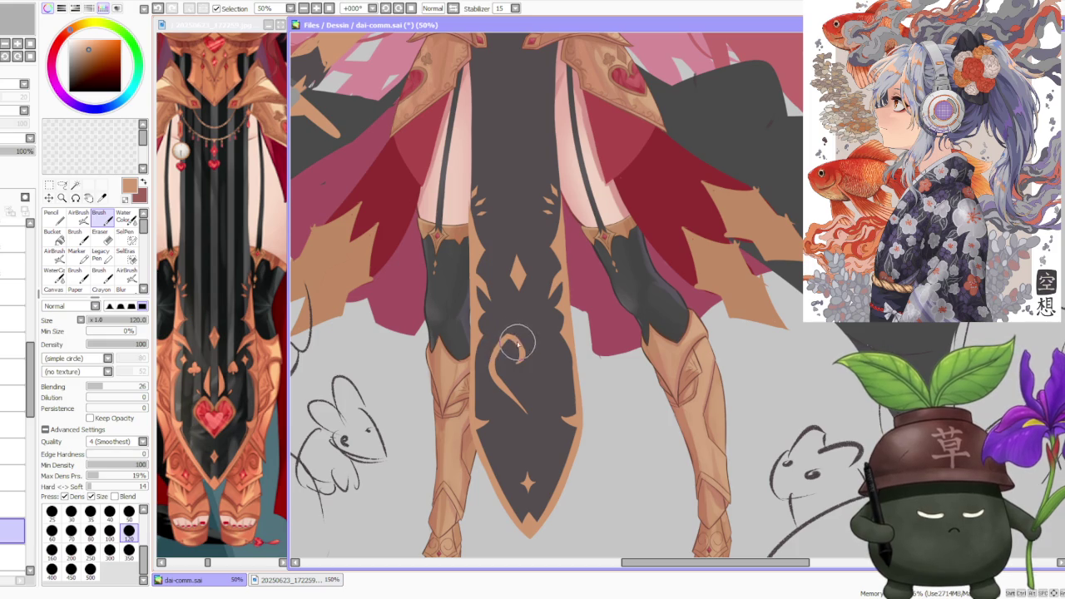
key("ctrl+z")
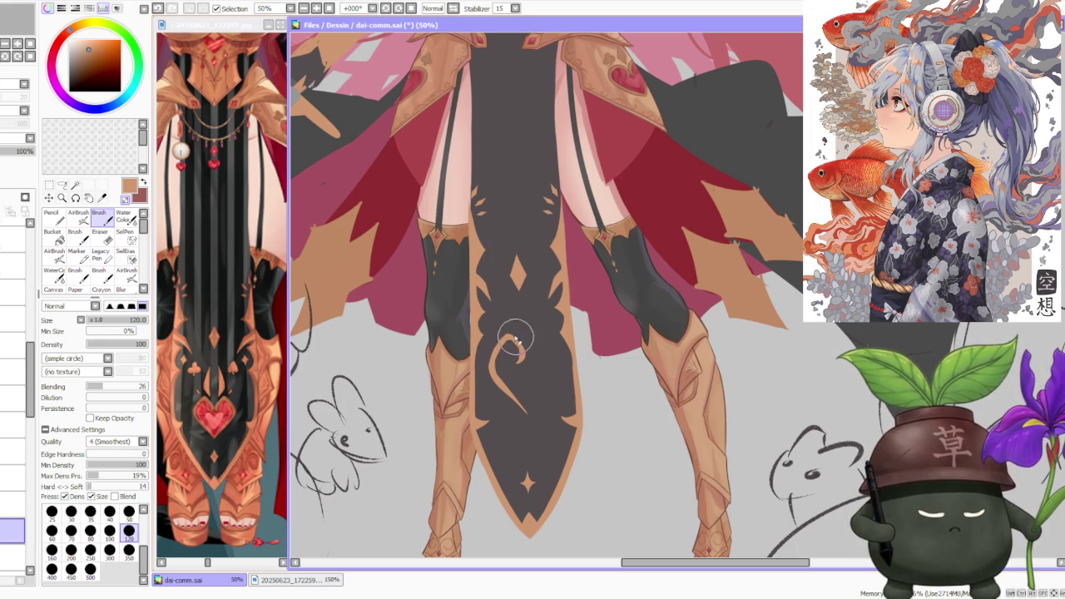
left_click_drag(518, 348, 491, 359)
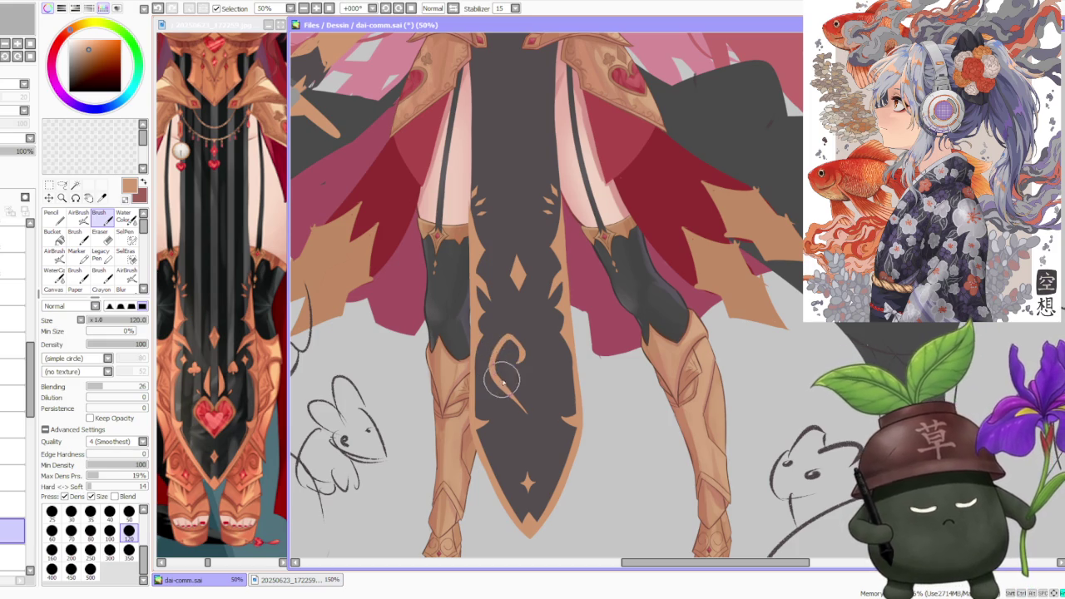
key("ctrl+z")
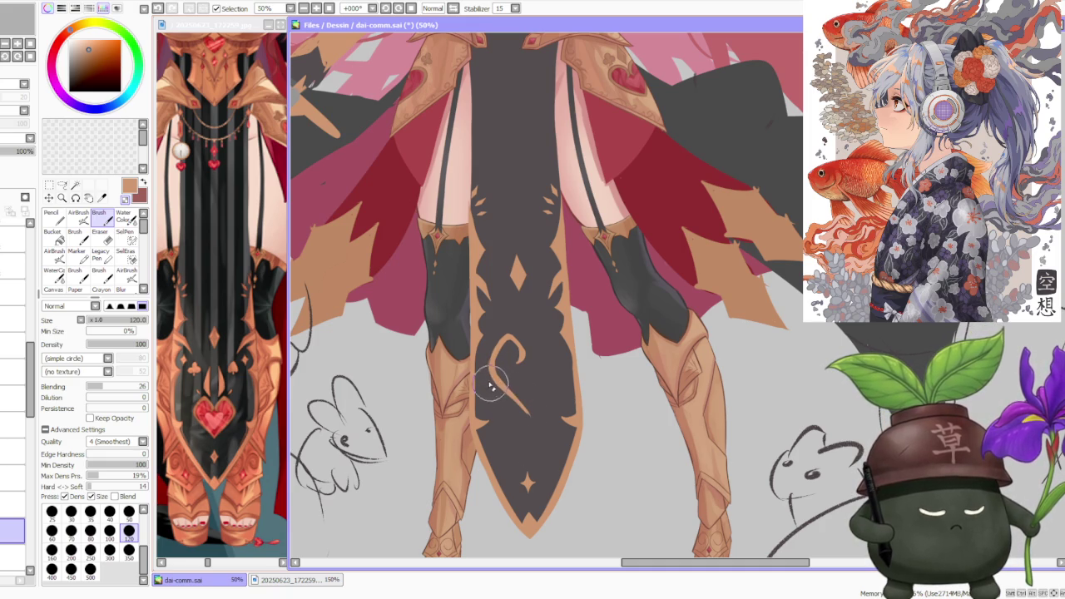
key("ctrl+z")
left_click_drag(486, 380, 511, 407)
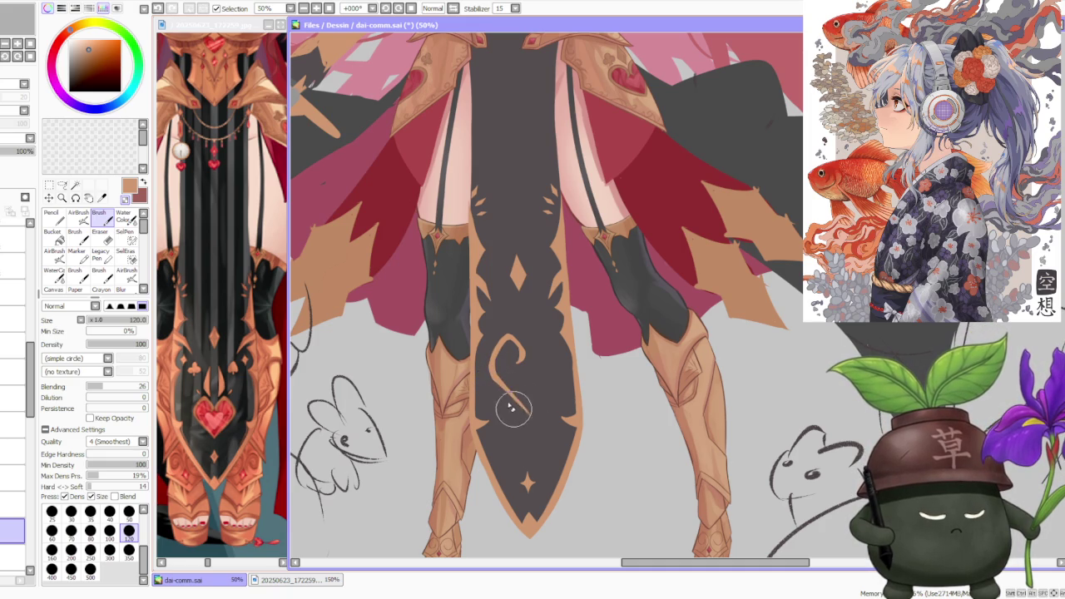
scroll(505, 380, "up", 2)
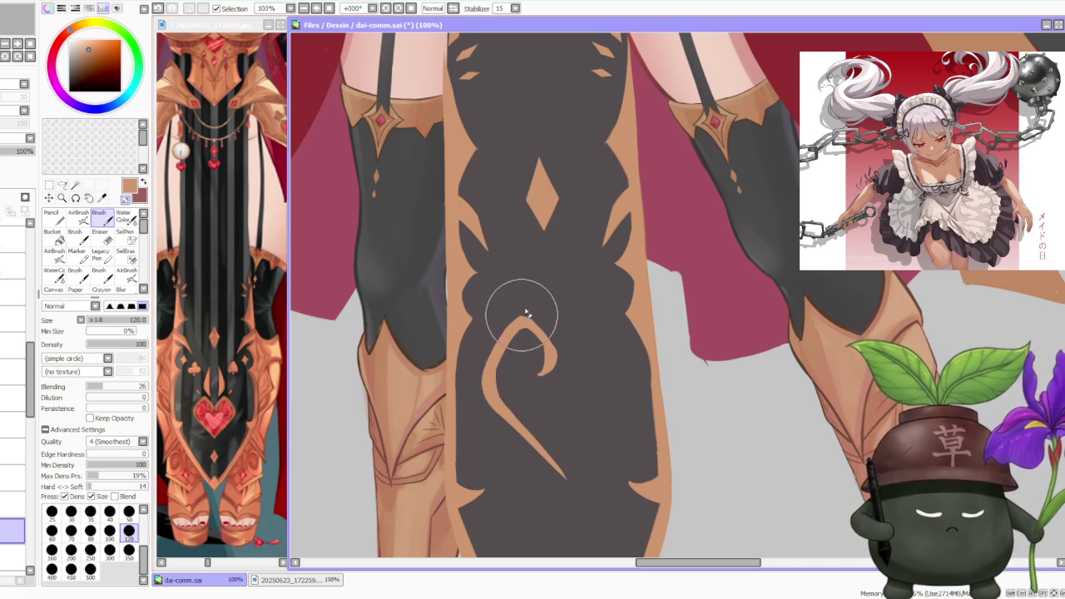
- Zoom in to inspect the gold curl ornament up close, then zoom back out
scroll(533, 309, "down", 1)
scroll(533, 312, "up", 1)
scroll(516, 337, "up", 2)
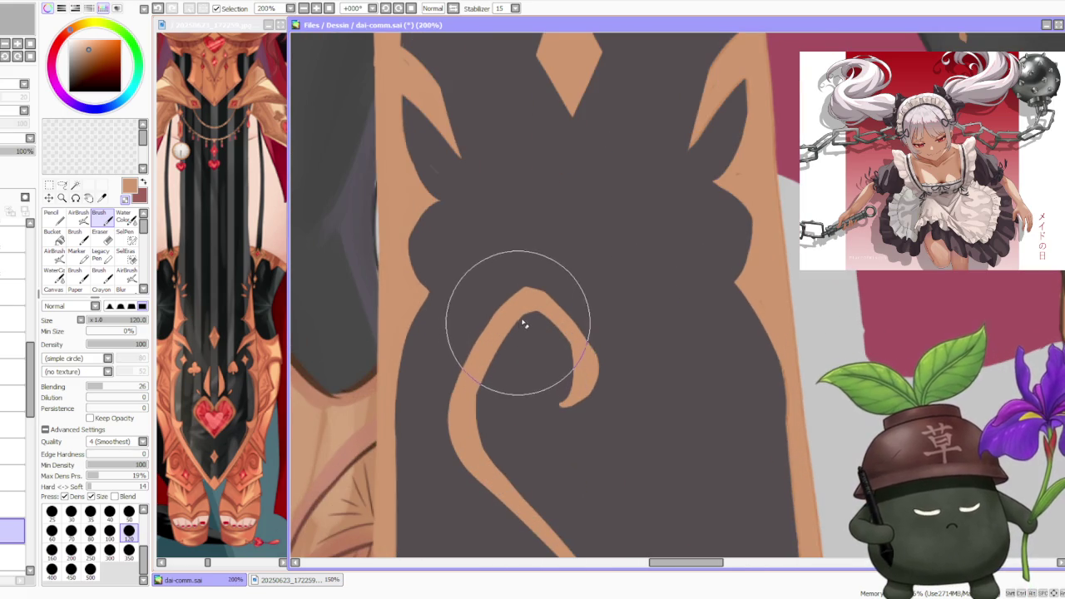
scroll(516, 299, "down", 2)
scroll(509, 283, "up", 1)
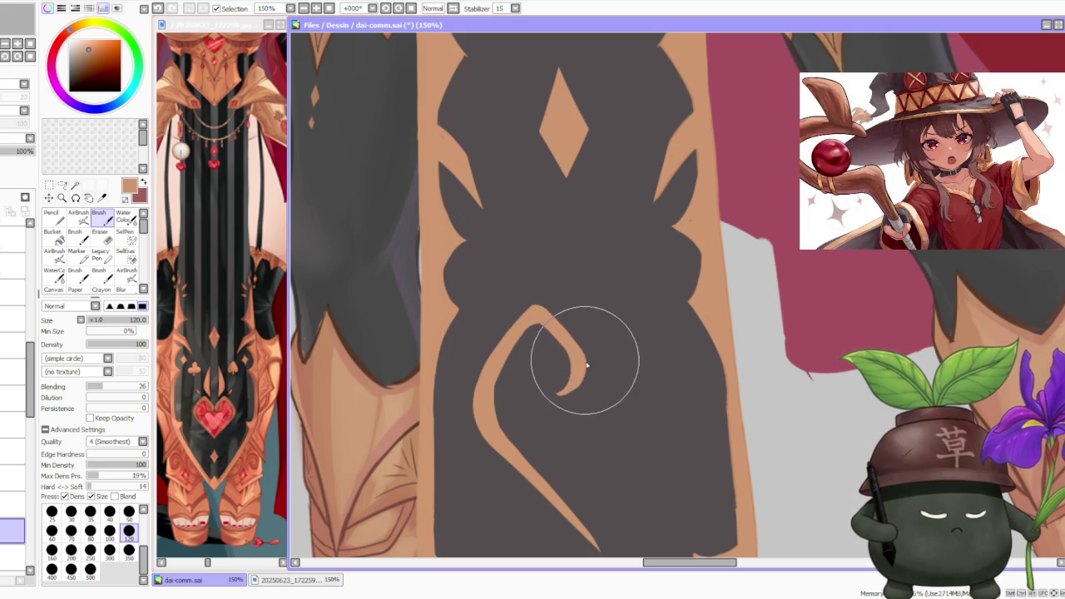
scroll(549, 298, "down", 4)
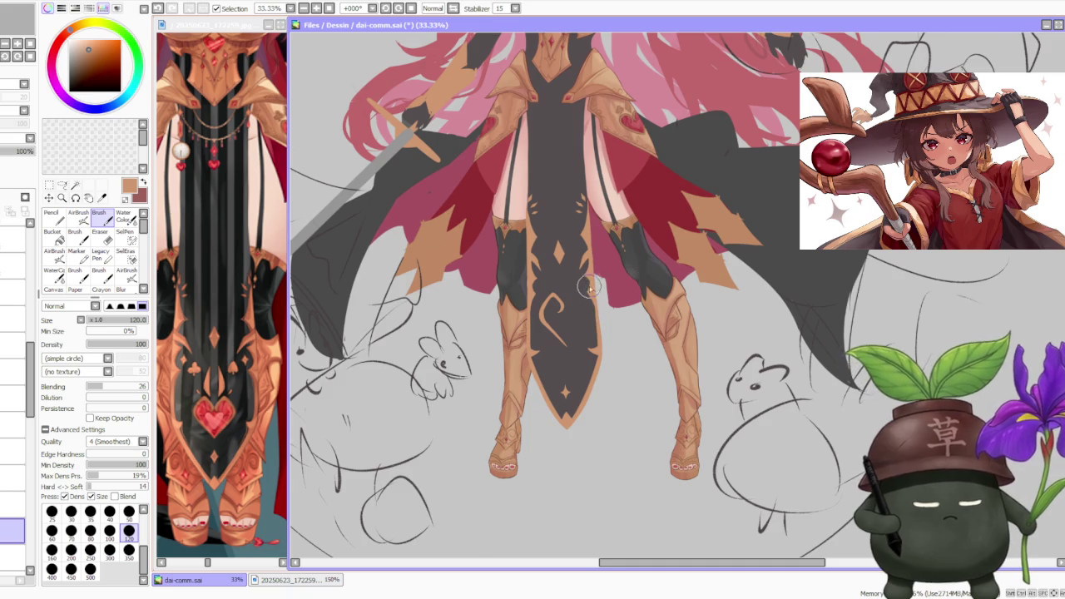
scroll(591, 283, "up", 1)
- Transform the gold swirl: shift, shrink slightly, rotate a little clockwise, and confirm with OK
key("ctrl+t")
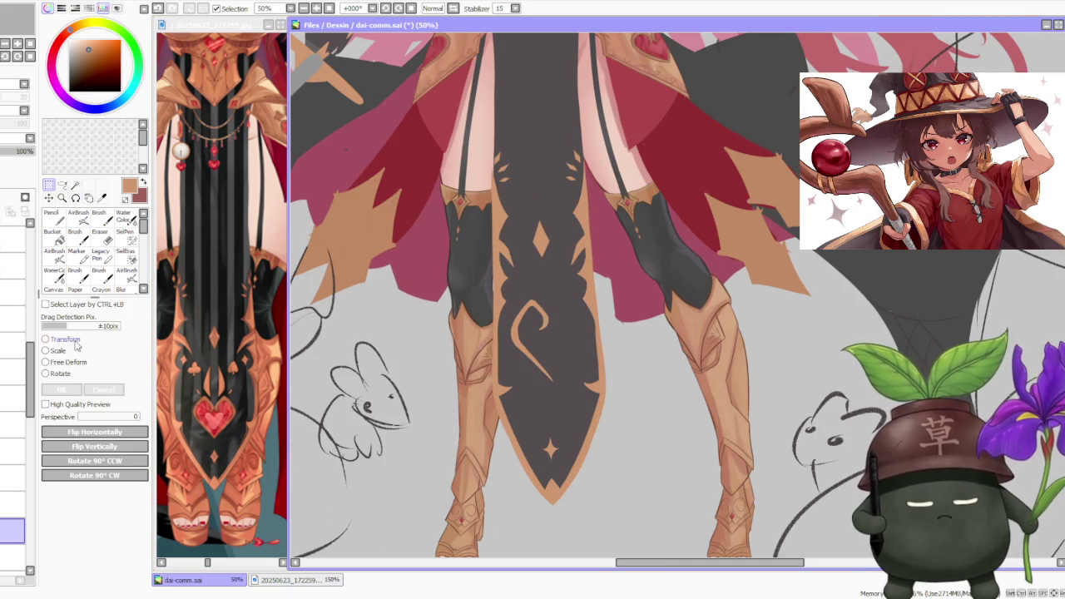
scroll(583, 356, "up", 1)
left_click_drag(545, 374, 537, 374)
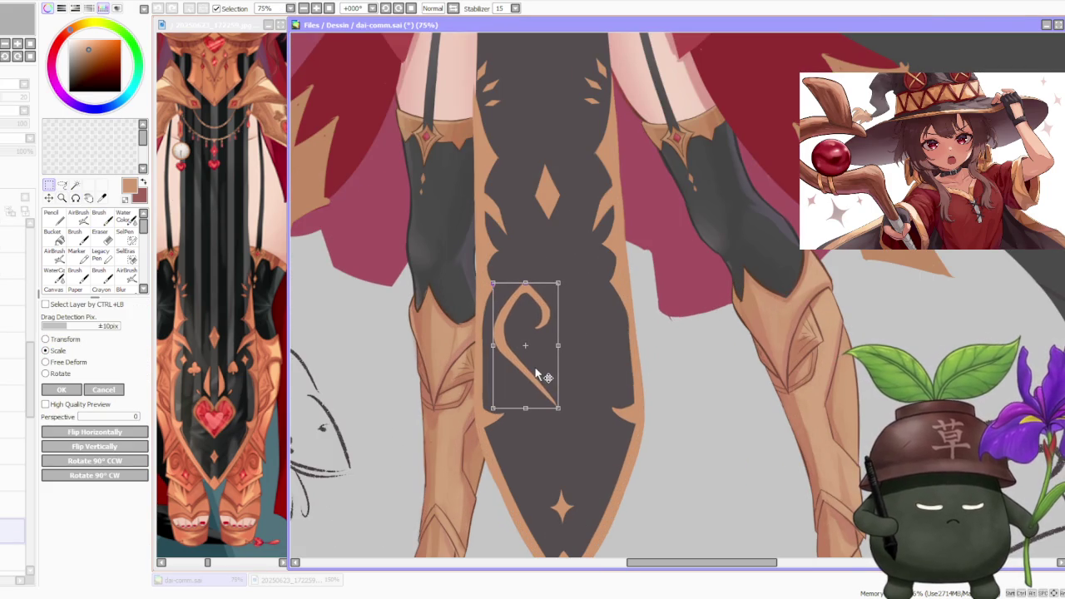
mouse_move(557, 409)
left_mouse_down()
mouse_move(554, 390)
mouse_move(538, 384)
left_mouse_up()
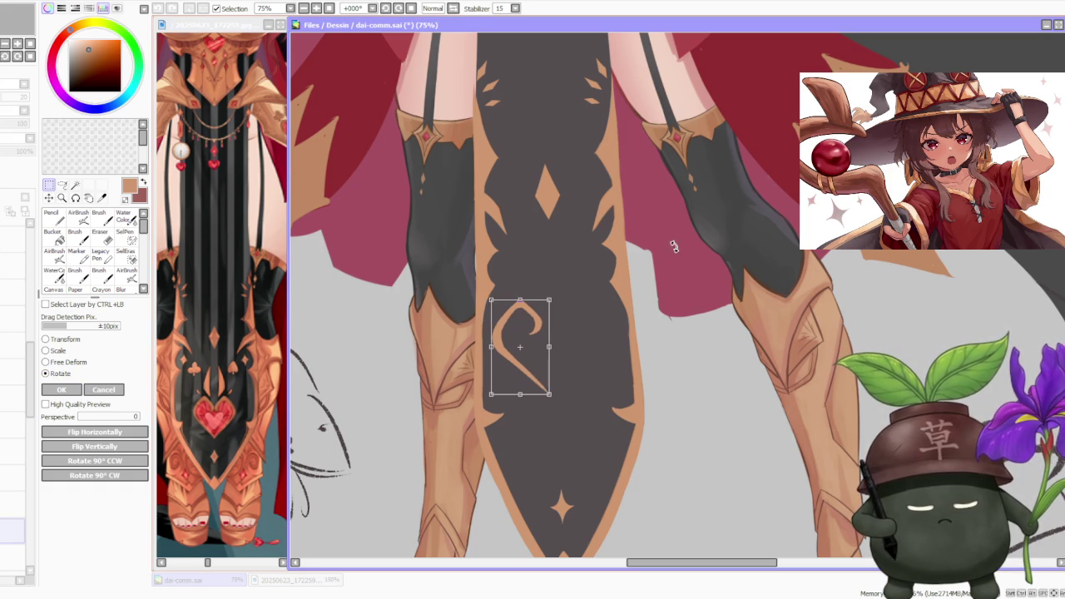
left_click_drag(590, 286, 591, 290)
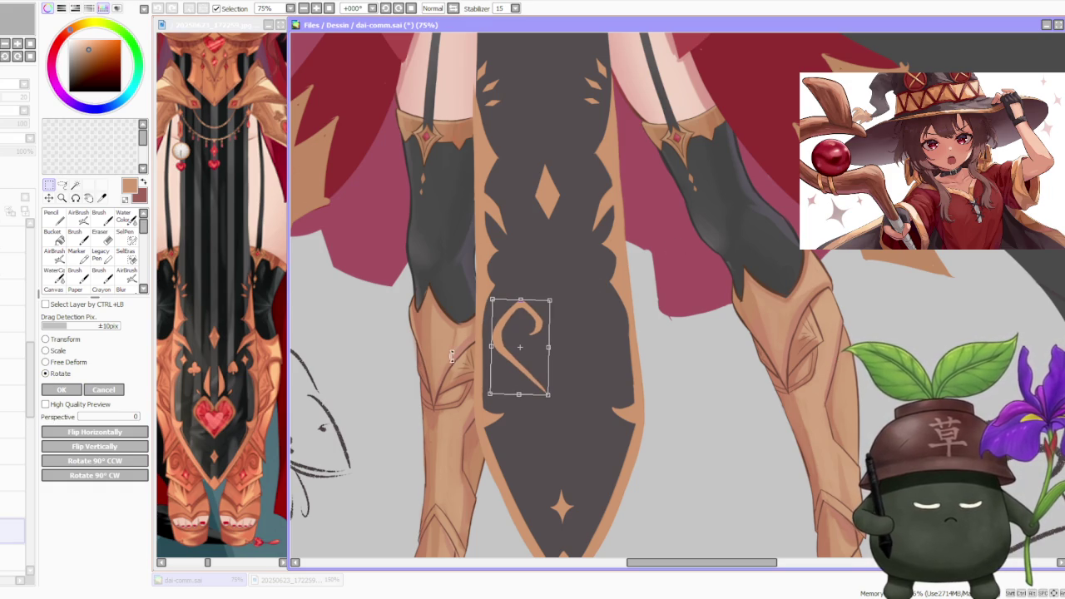
mouse_move(497, 358)
left_mouse_down()
mouse_move(515, 364)
mouse_move(516, 403)
left_mouse_up()
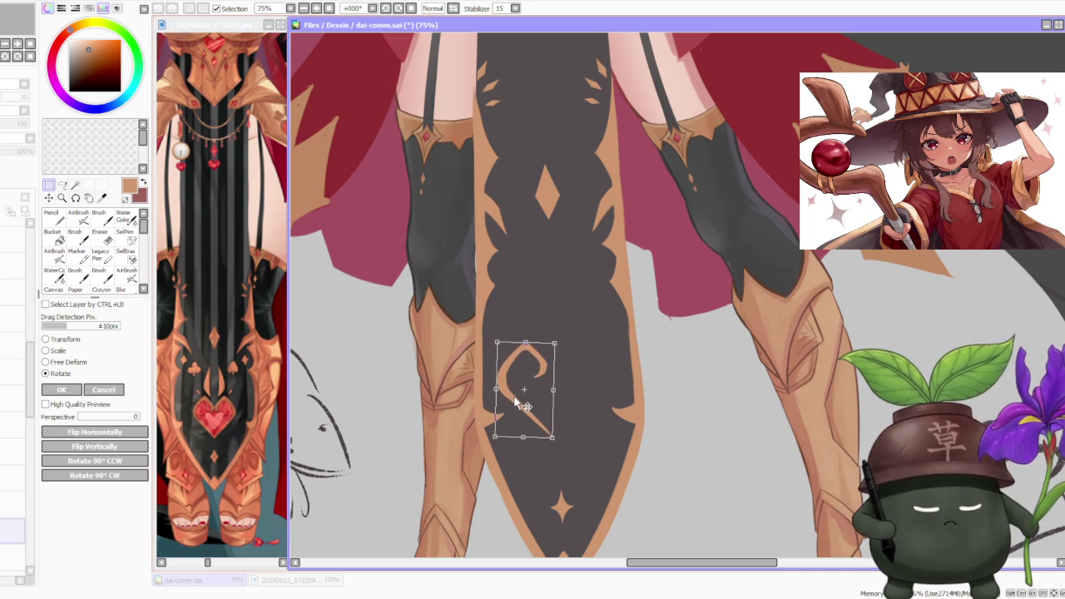
scroll(521, 391, "down", 3)
scroll(533, 391, "up", 2)
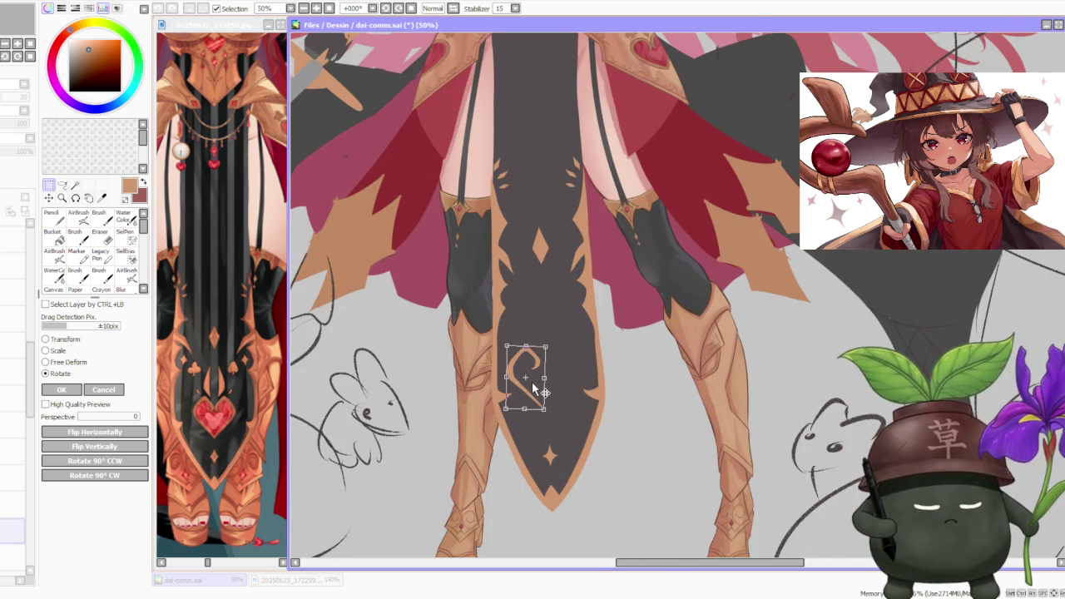
left_click(61, 389)
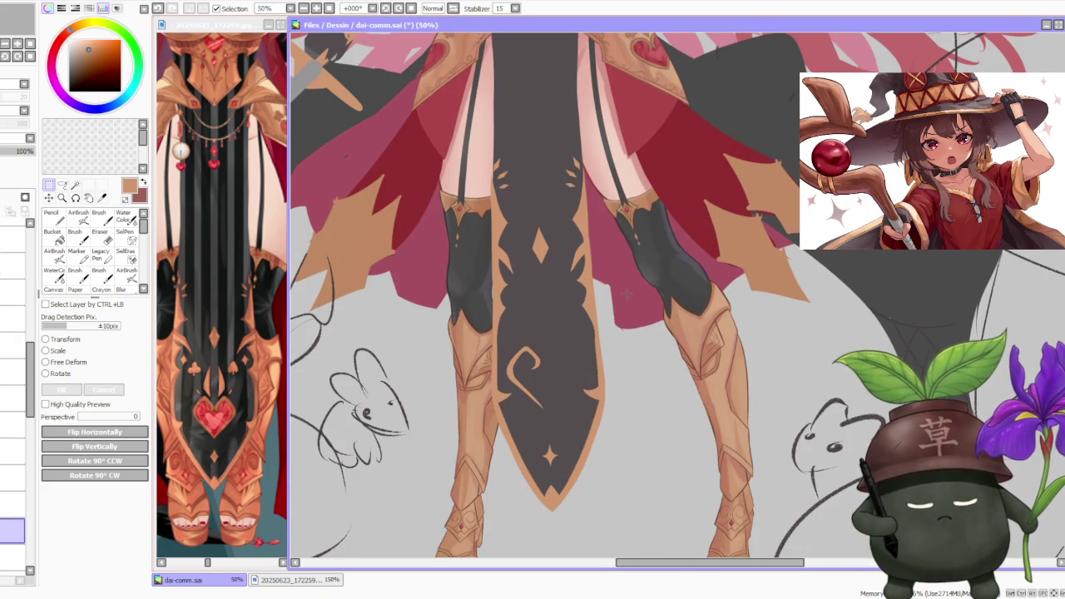
- Duplicate the selected gold swirl and flip the copy horizontally
left_click_drag(502, 325, 575, 424)
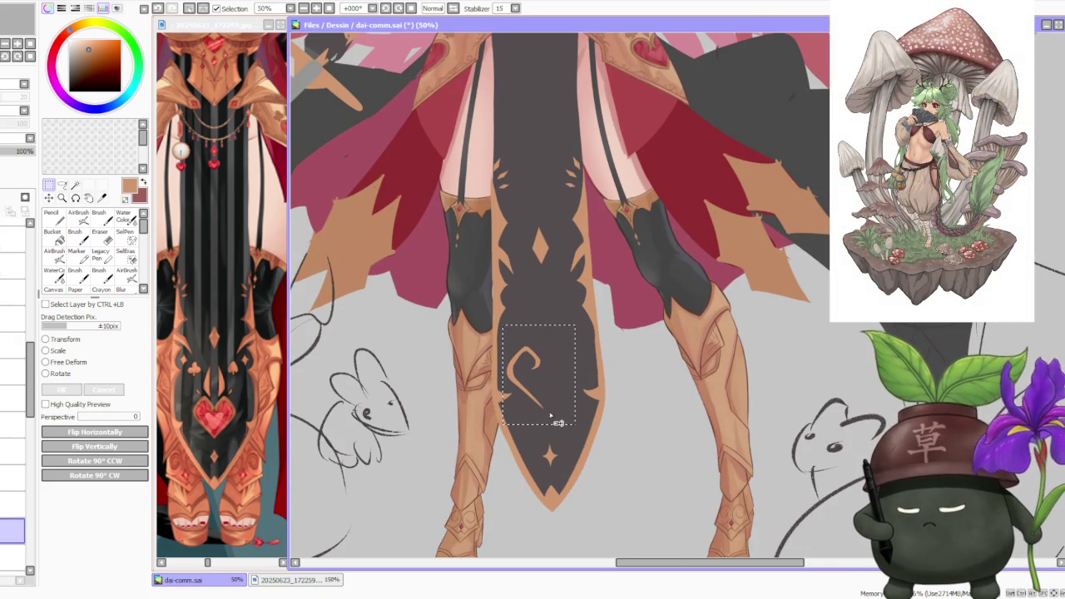
key("ctrl+c")
key("ctrl+v")
left_click(94, 432)
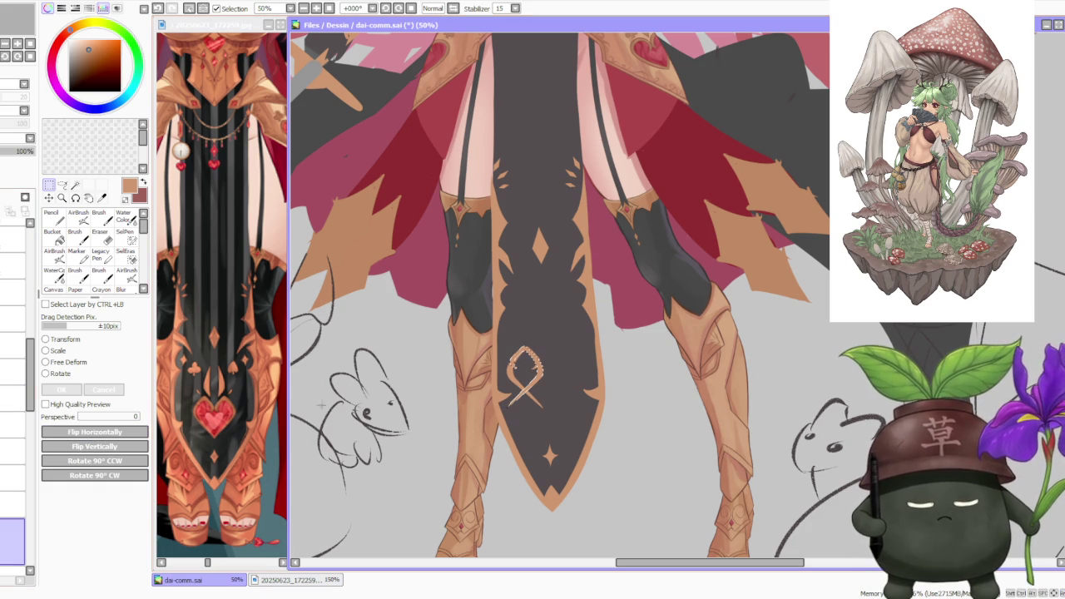
- Rotate and tilt the mirrored swirls into a heart shape and commit with Enter
left_click(56, 375)
scroll(487, 375, "up", 1)
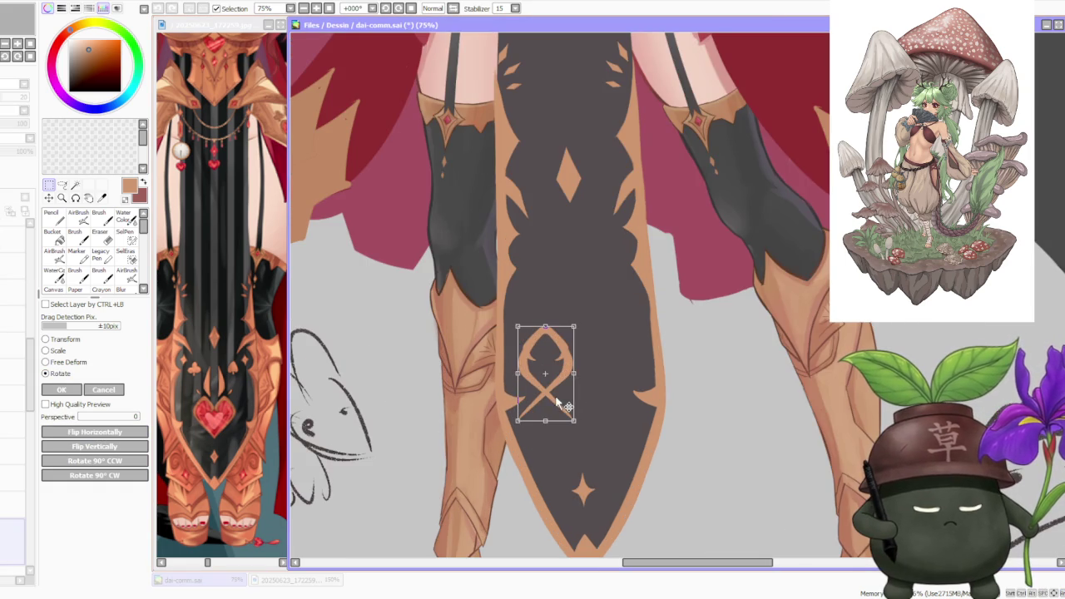
mouse_move(558, 402)
left_mouse_down()
mouse_move(613, 404)
mouse_move(623, 387)
mouse_move(595, 360)
left_mouse_up()
scroll(620, 339, "up", 1)
scroll(595, 360, "up", 2)
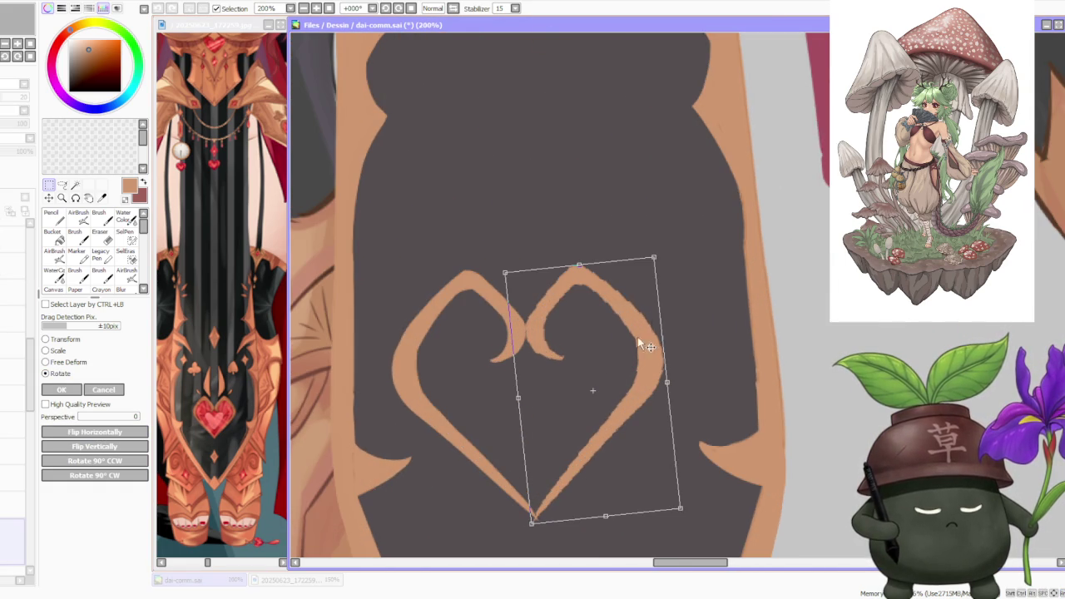
mouse_move(659, 254)
left_mouse_down()
mouse_move(650, 268)
mouse_move(658, 252)
left_mouse_up()
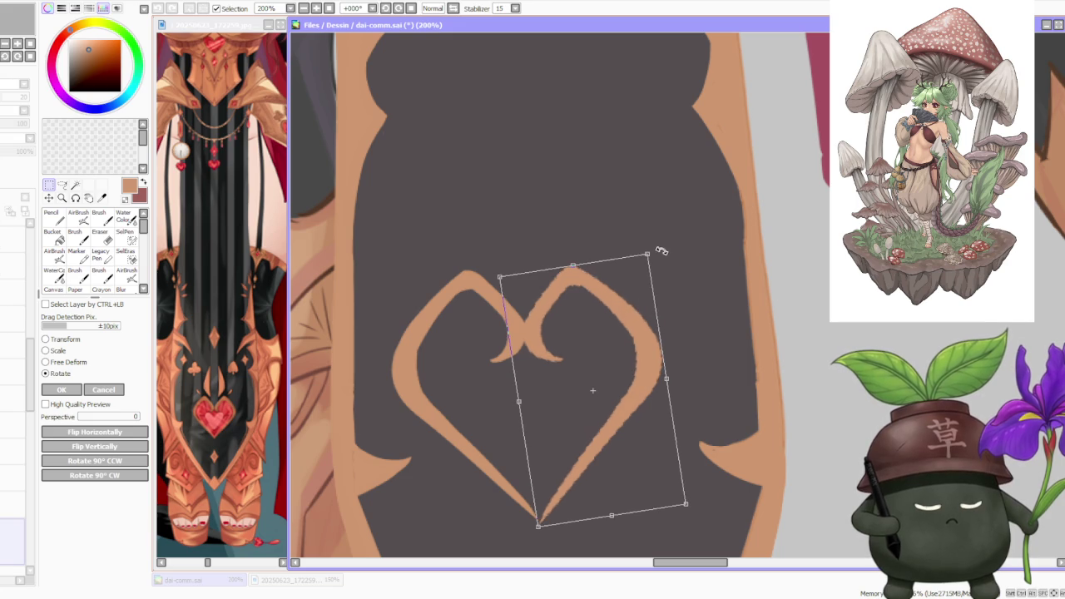
left_click_drag(625, 297, 629, 295)
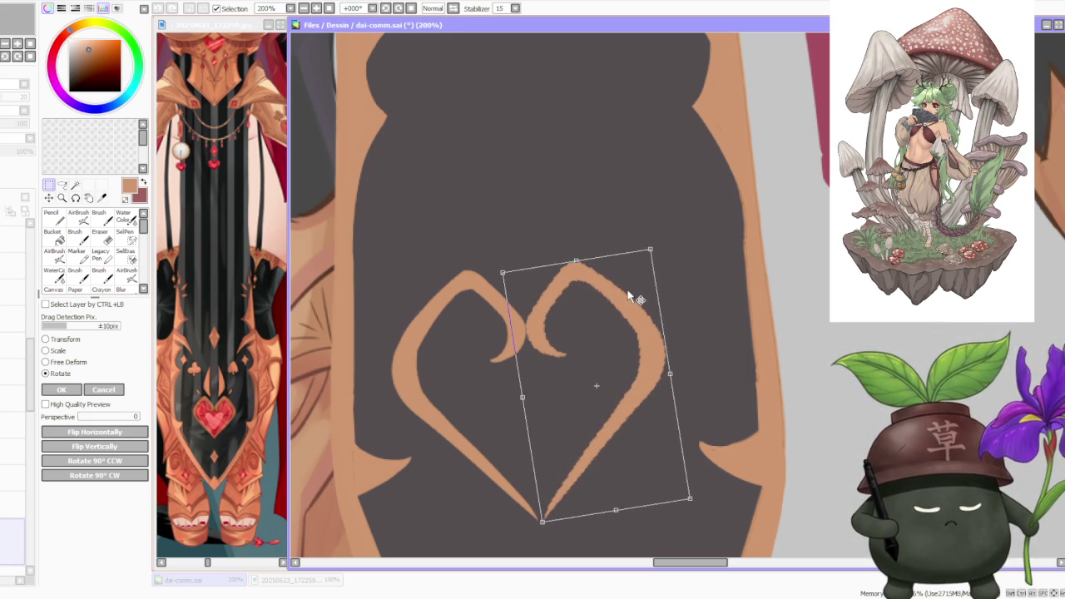
scroll(625, 297, "down", 2)
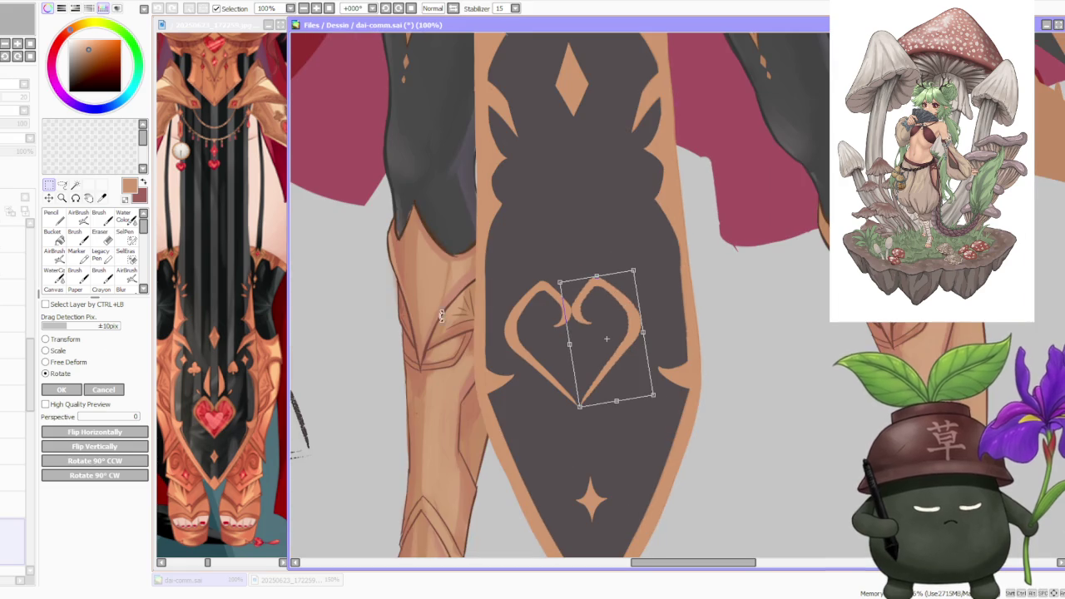
key("Return")
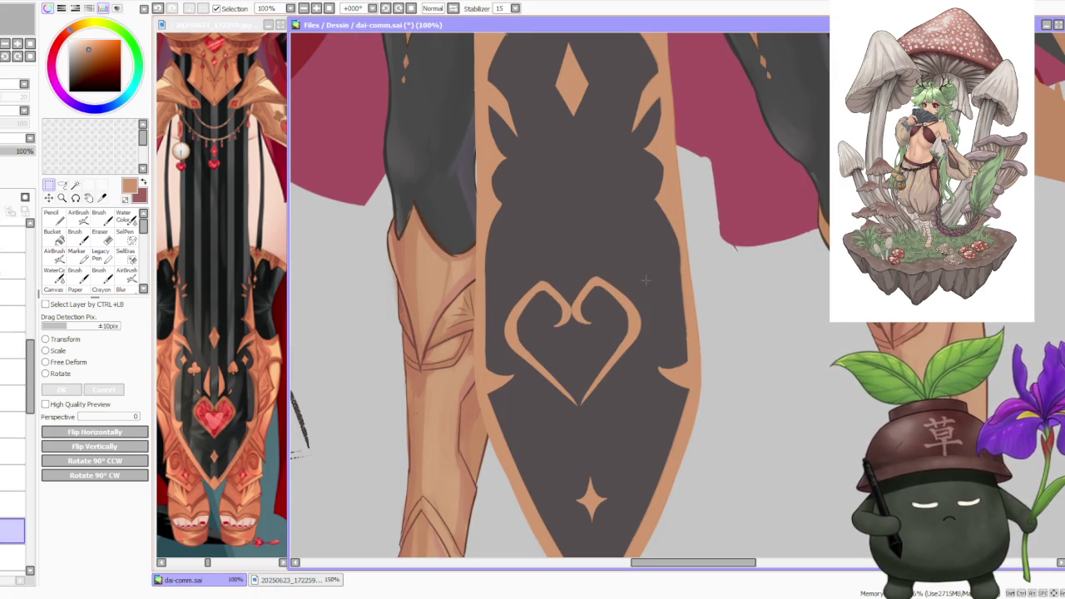
scroll(642, 281, "down", 2)
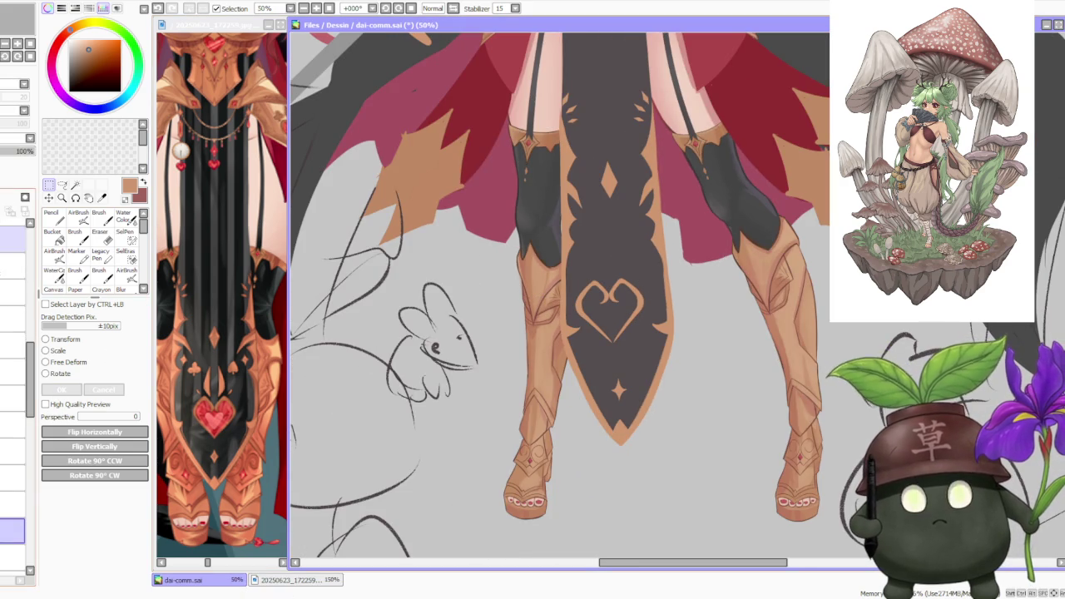
- Move the gold heart, shrink it slightly, rotate it clockwise to level it, and apply
key("ctrl+t")
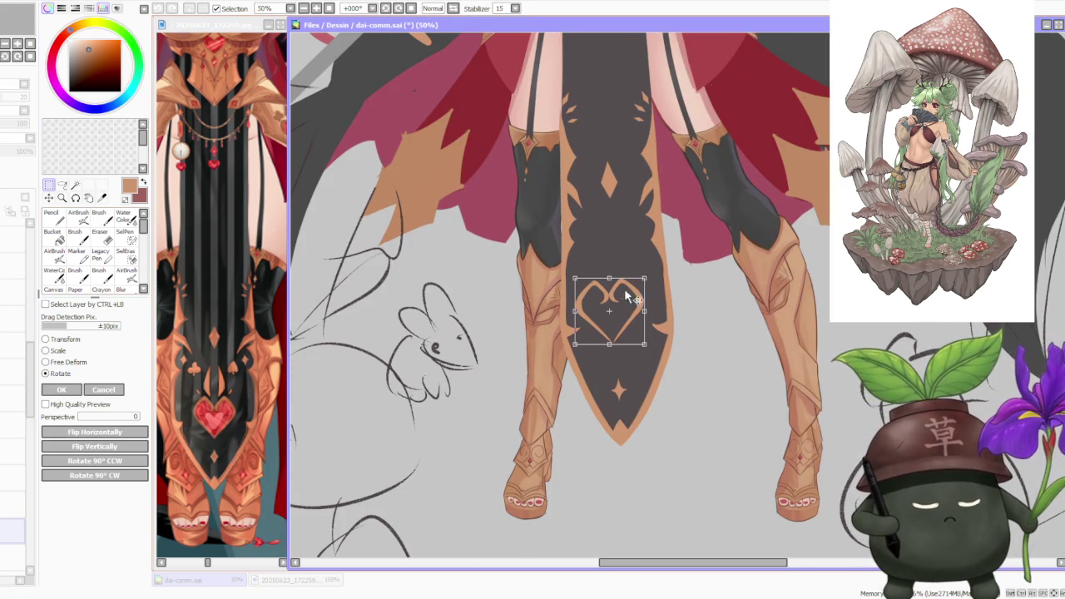
left_click_drag(625, 290, 625, 306)
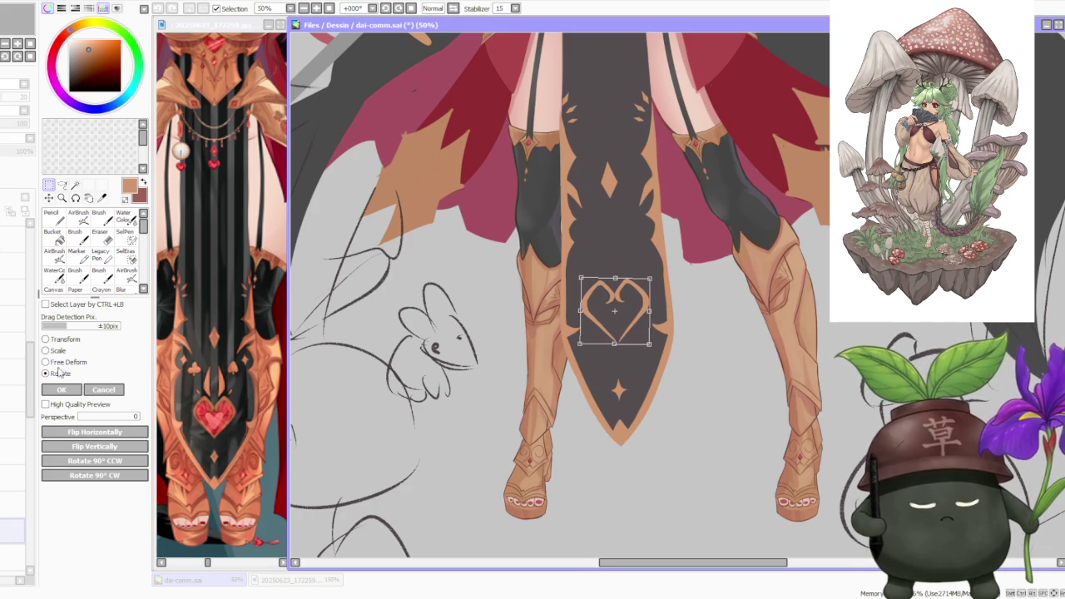
left_click_drag(648, 276, 638, 310)
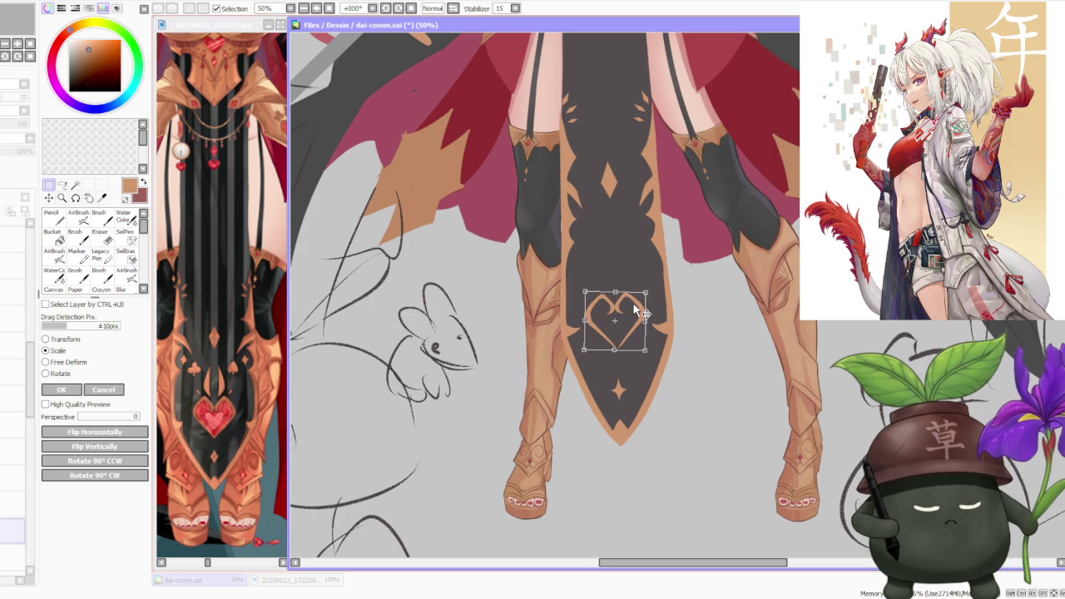
scroll(637, 312, "down", 2)
scroll(594, 348, "up", 4)
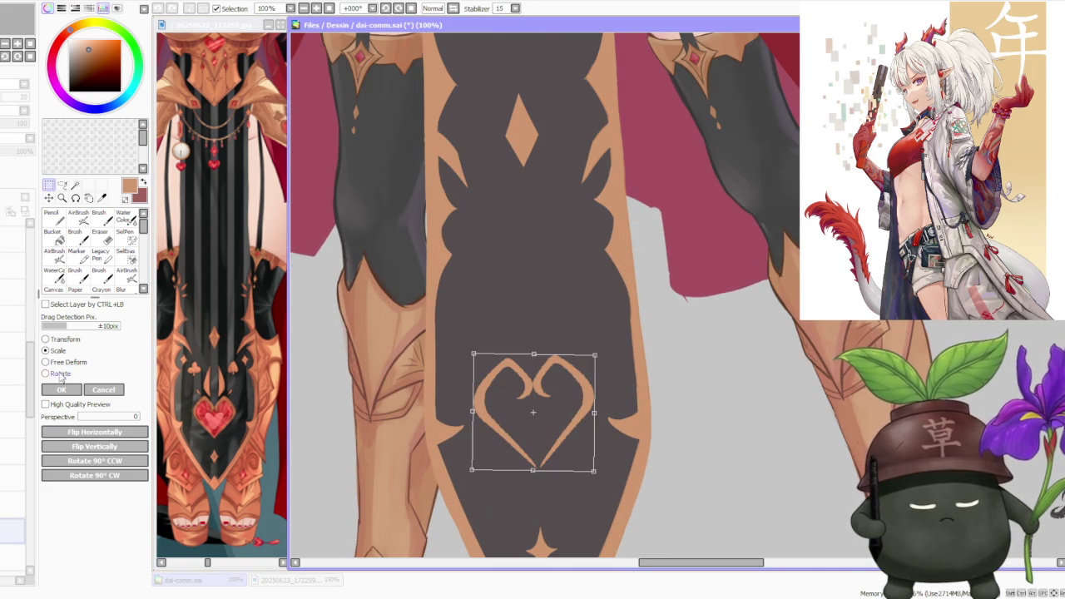
left_click_drag(607, 340, 602, 350)
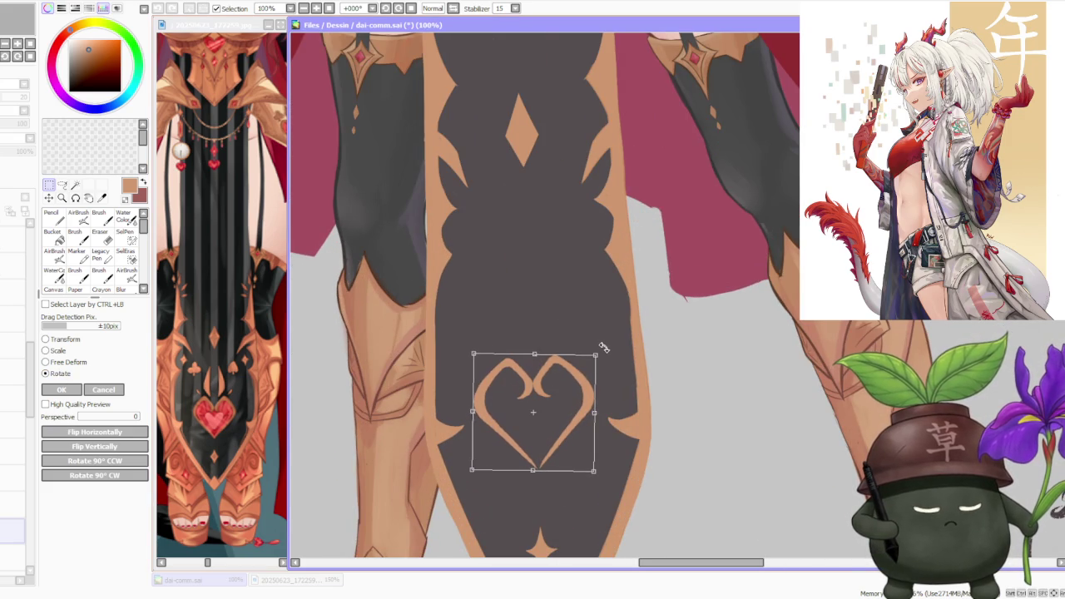
left_click(61, 389)
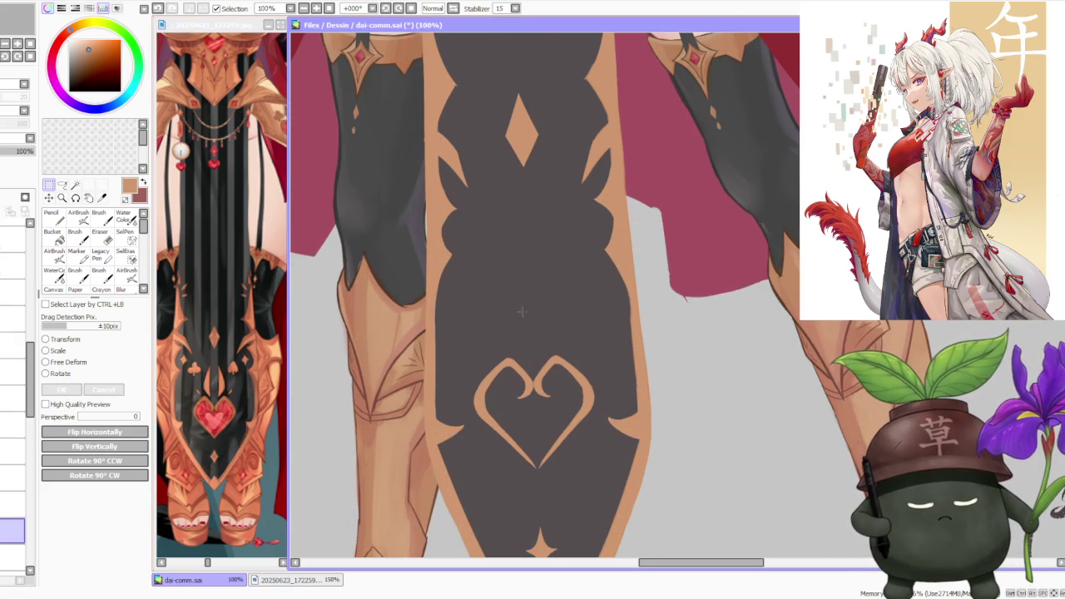
- Switch to the Brush tool with B and zoom in on the heart ornament
key("b")
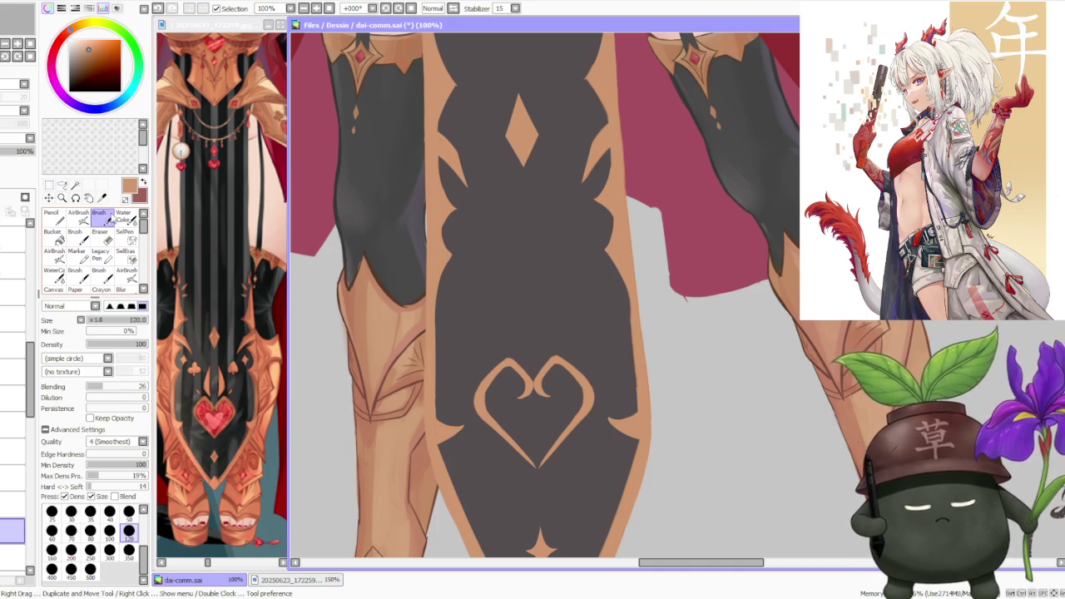
scroll(524, 458, "up", 2)
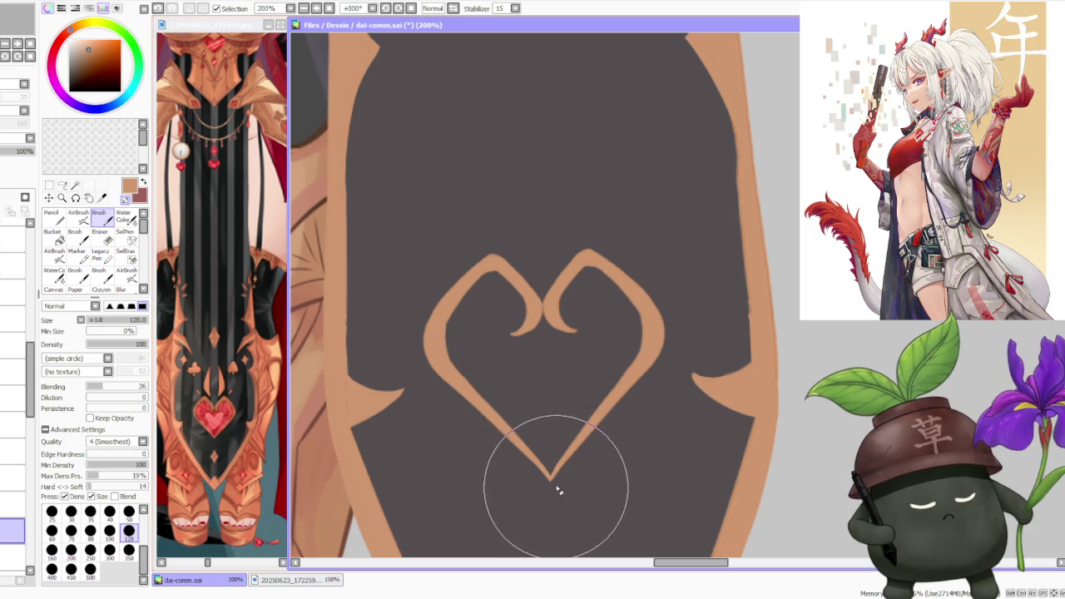
scroll(556, 488, "down", 3)
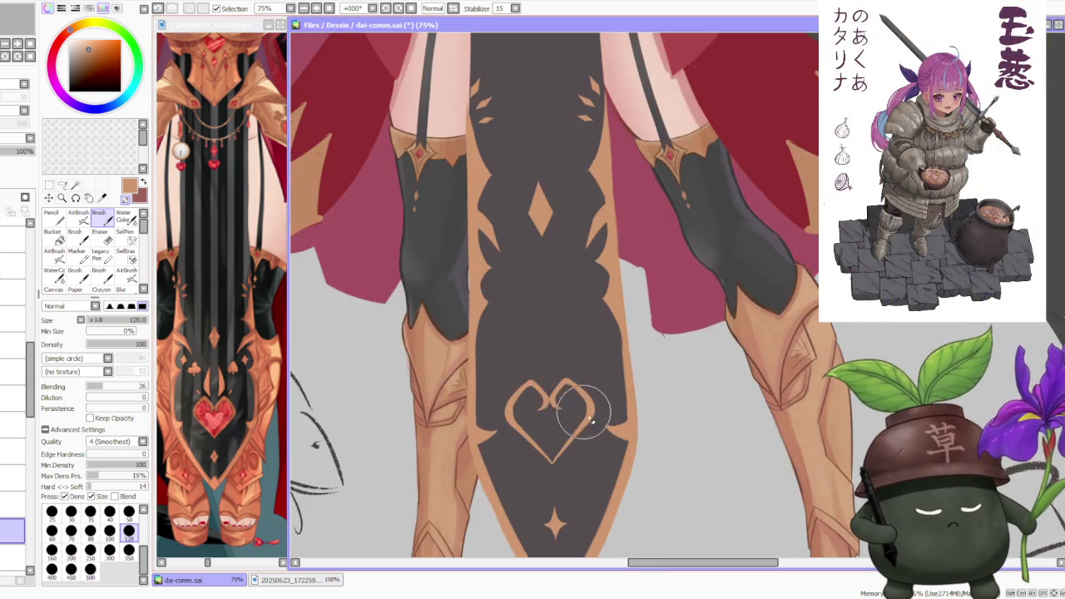
scroll(592, 422, "down", 3)
scroll(615, 332, "down", 2)
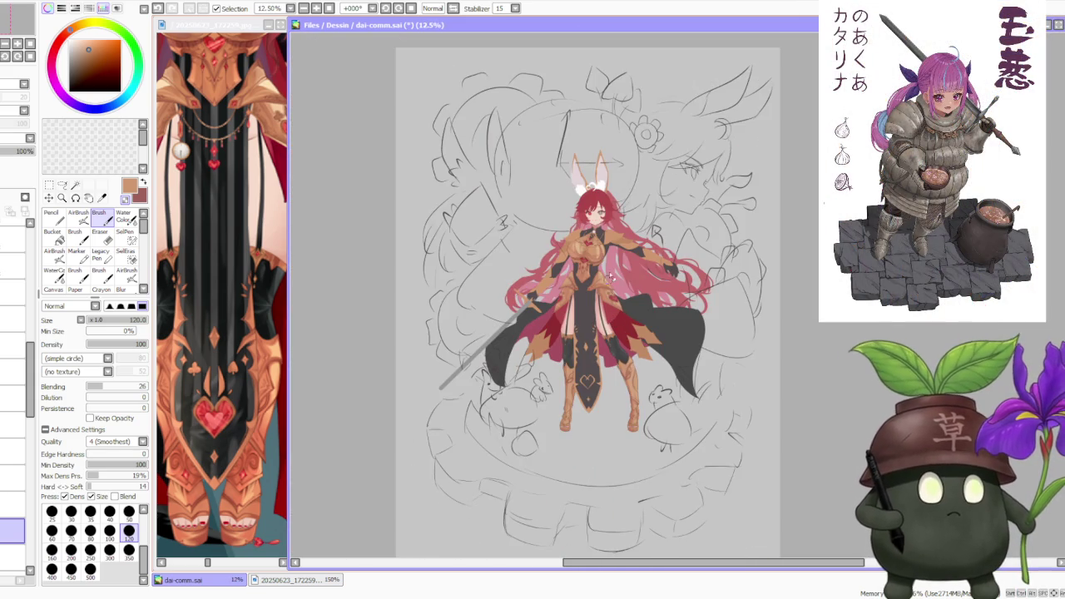
scroll(610, 274, "up", 1)
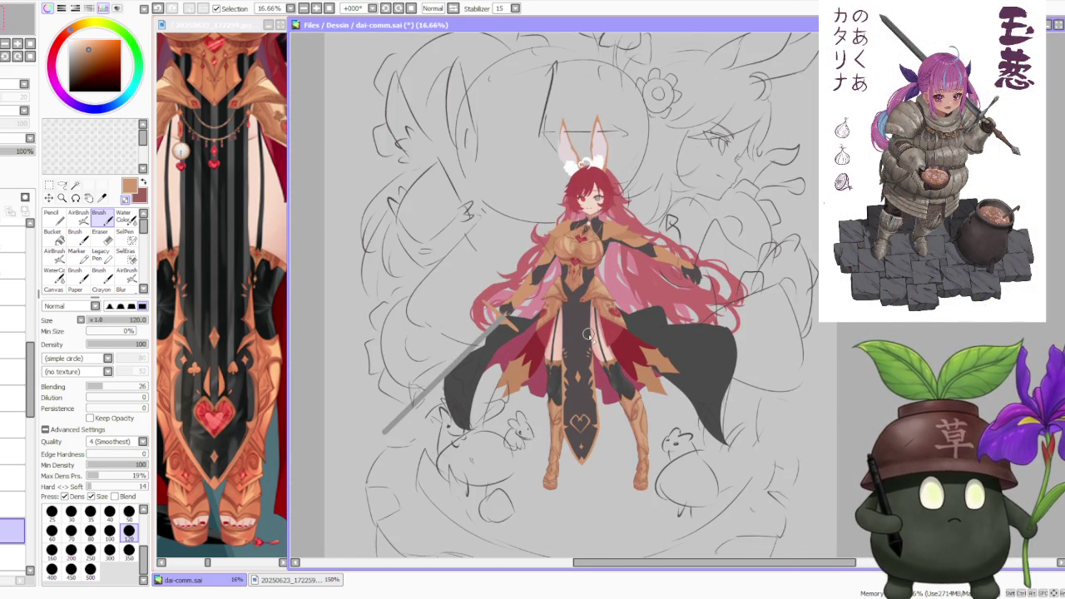
scroll(590, 345, "up", 1)
scroll(595, 444, "up", 1)
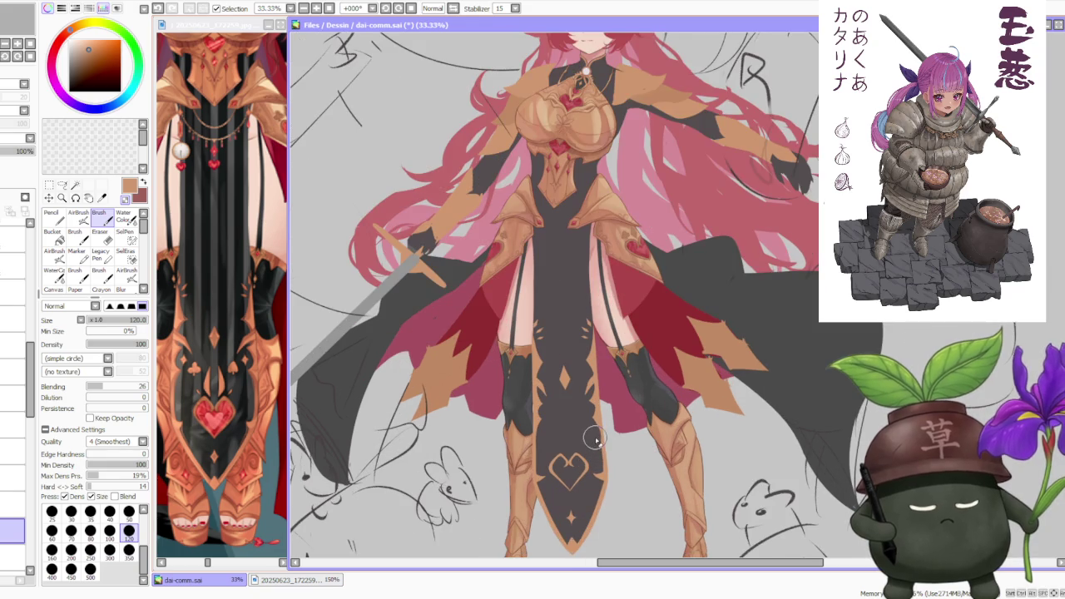
scroll(593, 435, "up", 2)
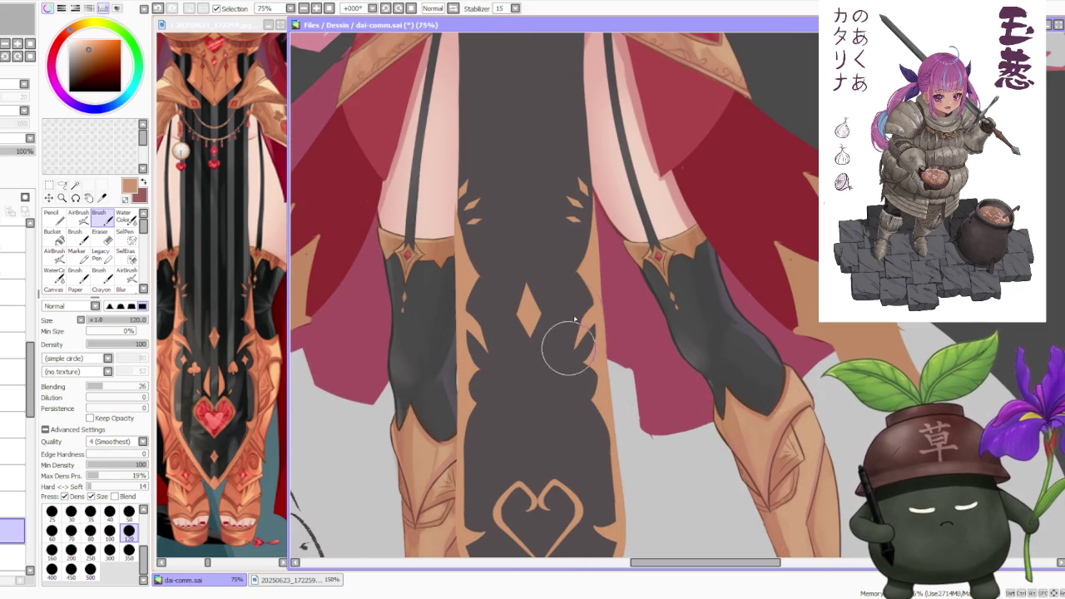
scroll(572, 377, "down", 3)
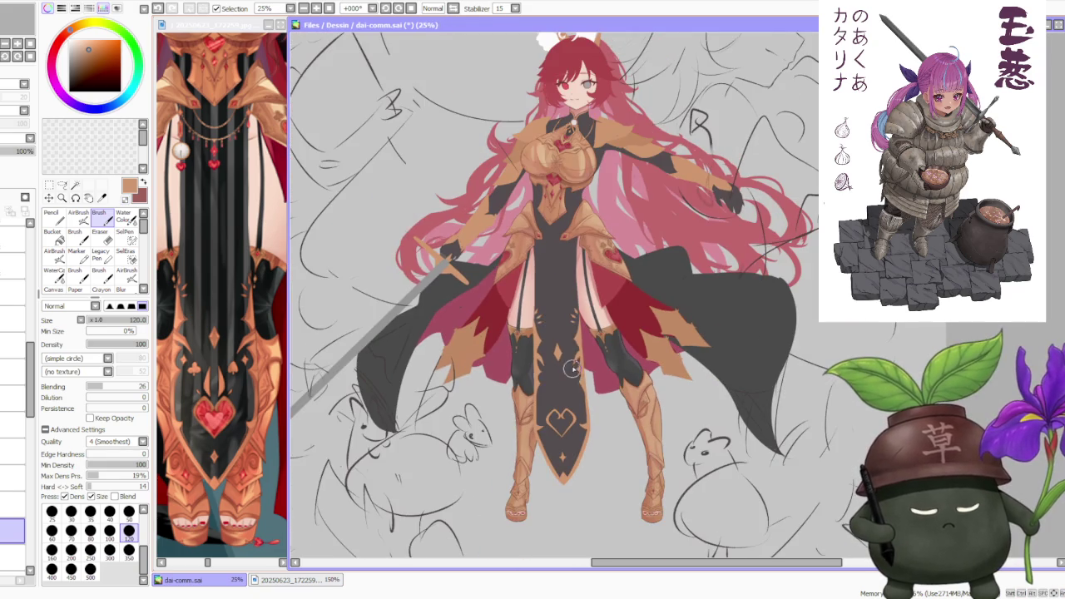
scroll(580, 363, "down", 1)
scroll(585, 381, "up", 2)
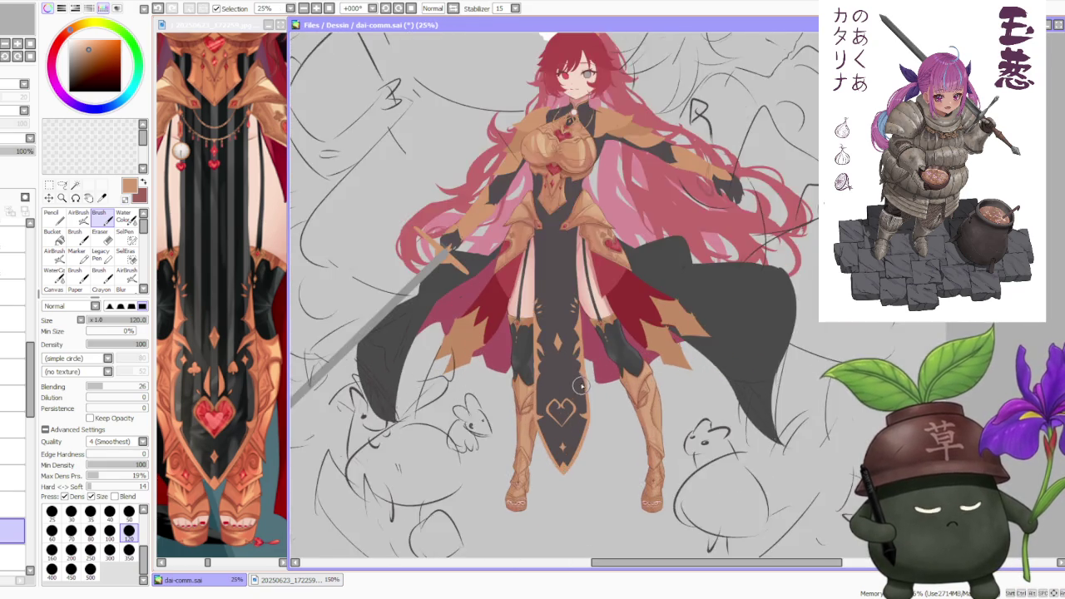